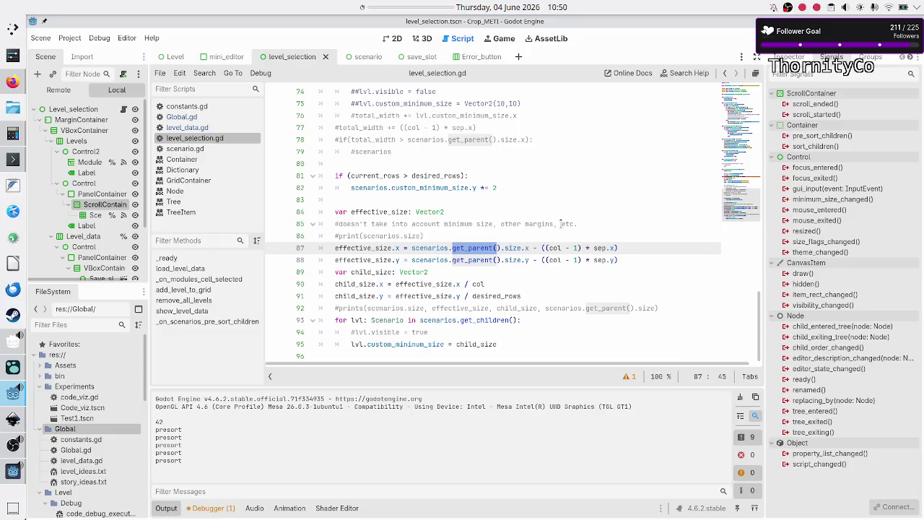
- Compare the Scenarios grid's and ScrollContainer's signal connections in the Signals dock
{"action": "left_click", "coordinate": [82, 218]}
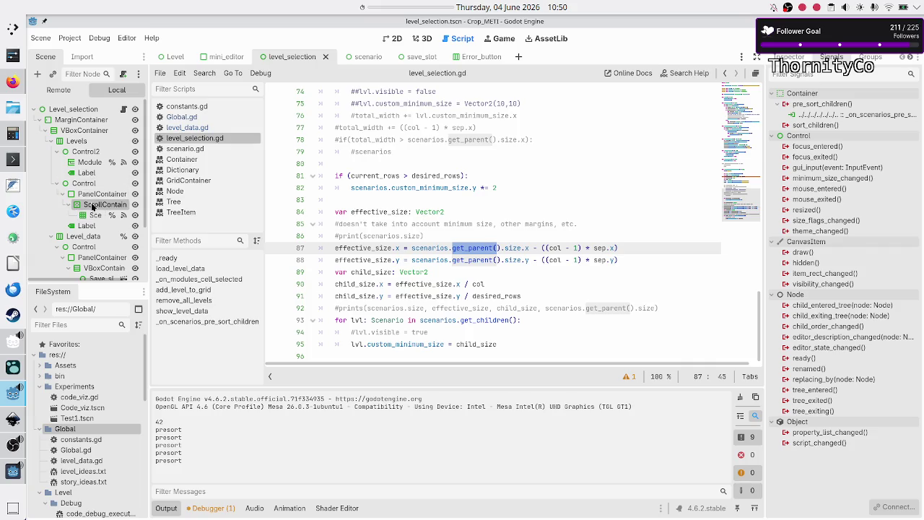
{"action": "left_click", "coordinate": [92, 205]}
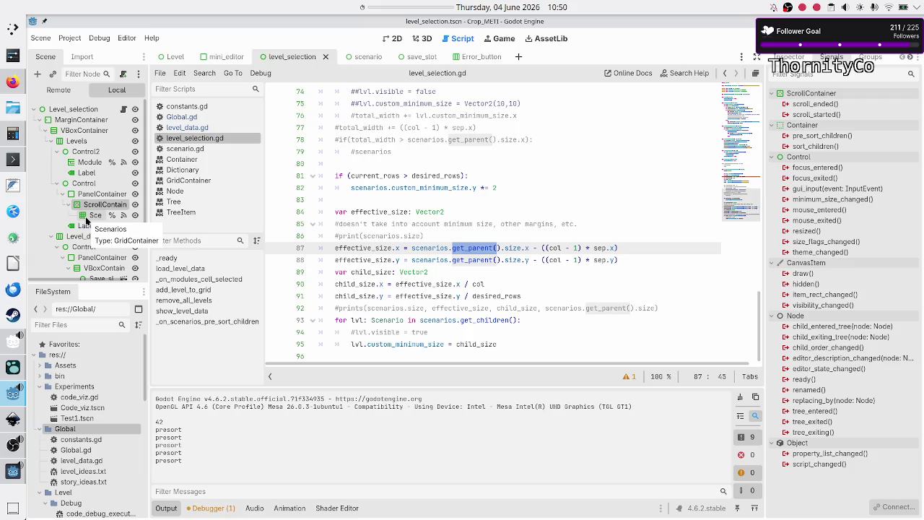
{"action": "left_click", "coordinate": [86, 218]}
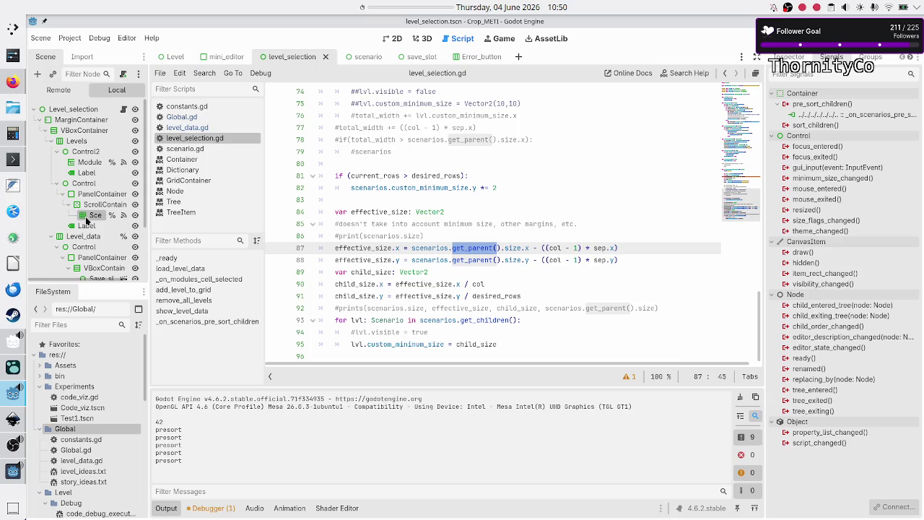
{"action": "left_click", "coordinate": [90, 208]}
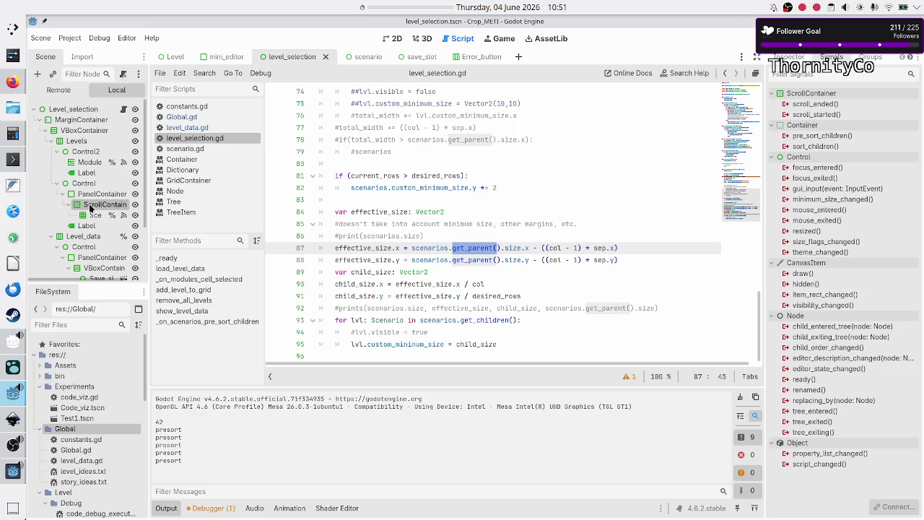
{"action": "left_click", "coordinate": [91, 218]}
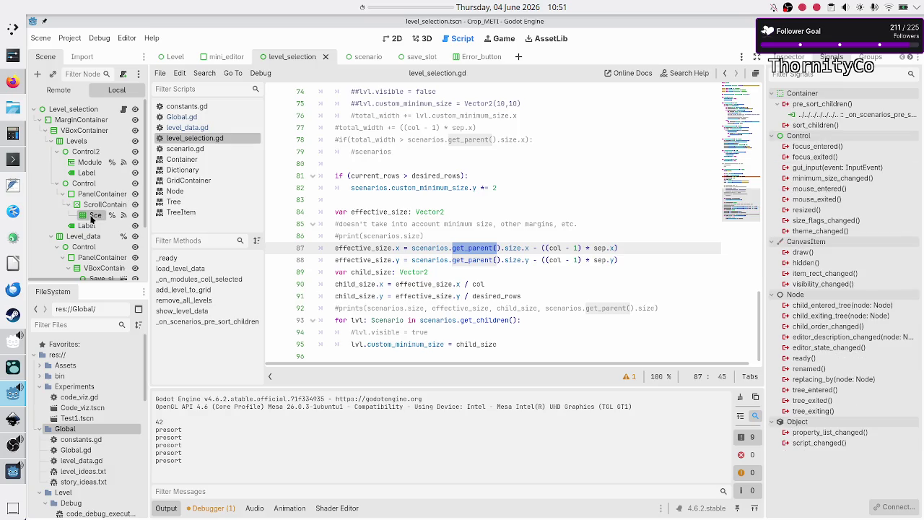
{"action": "left_click", "coordinate": [95, 207]}
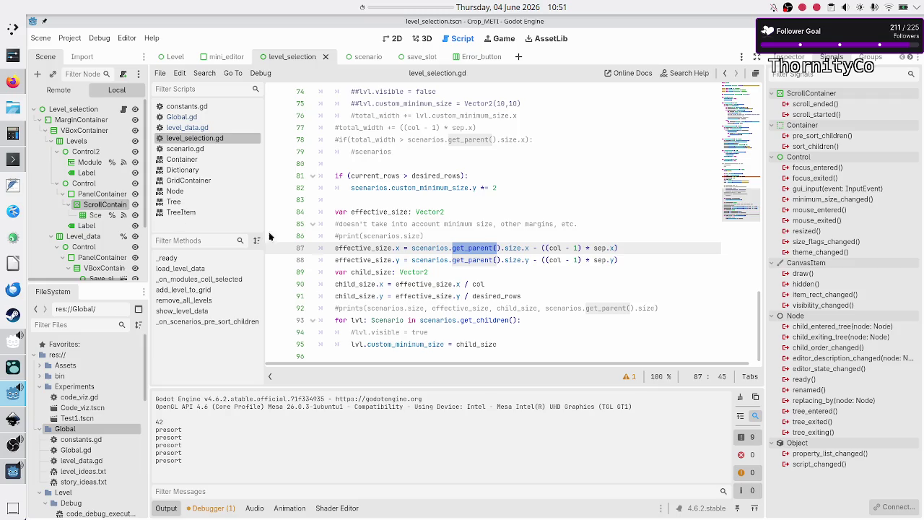
- Check the lvl variable on line 95 and get_parent on line 87, then run the project
{"action": "double_click", "coordinate": [356, 344]}
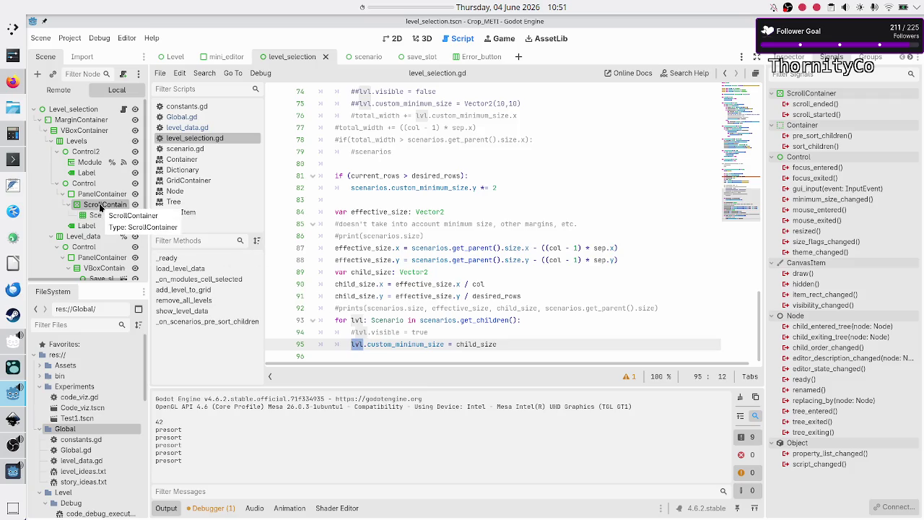
{"action": "left_click", "coordinate": [456, 247]}
{"action": "double_click", "coordinate": [455, 248]}
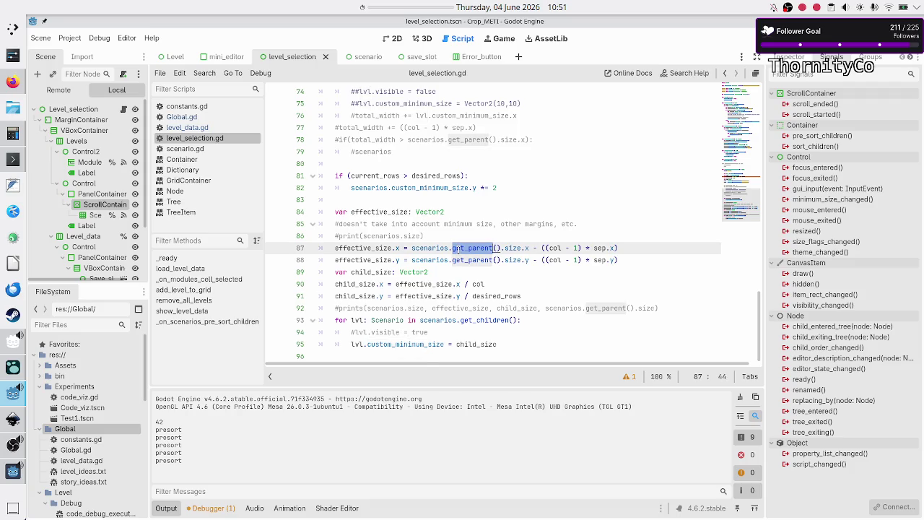
{"action": "left_click", "coordinate": [387, 344]}
{"action": "key", "text": "F5"}
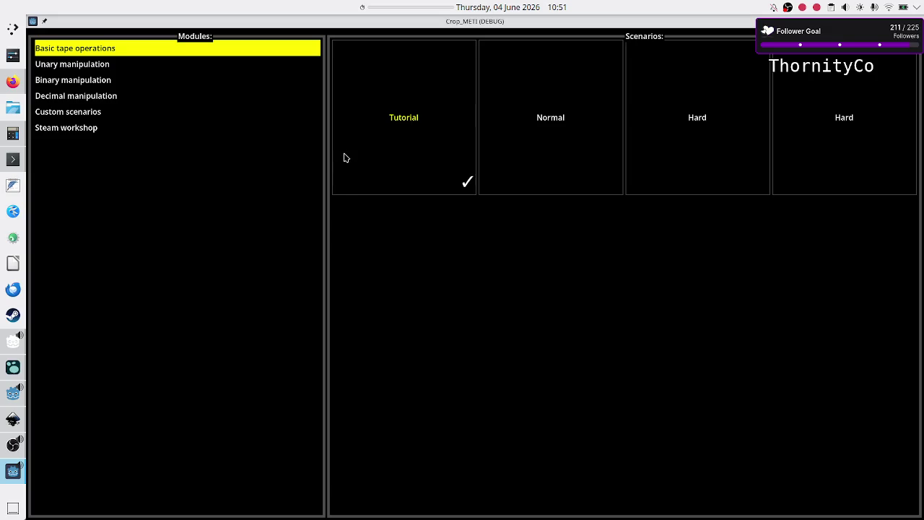
- Stop the game and recheck the Scenarios grid's and ScrollContainer's signal connections
{"action": "key", "text": "alt+F4"}
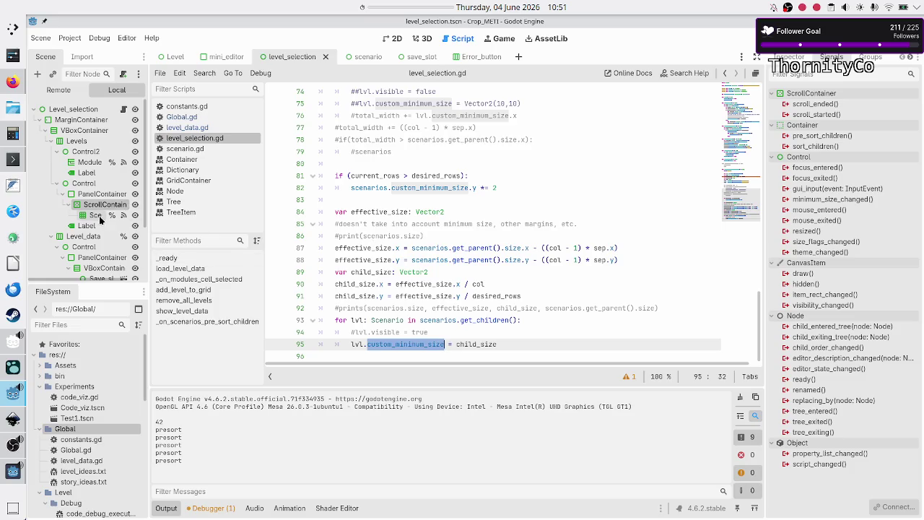
{"action": "left_click", "coordinate": [98, 215]}
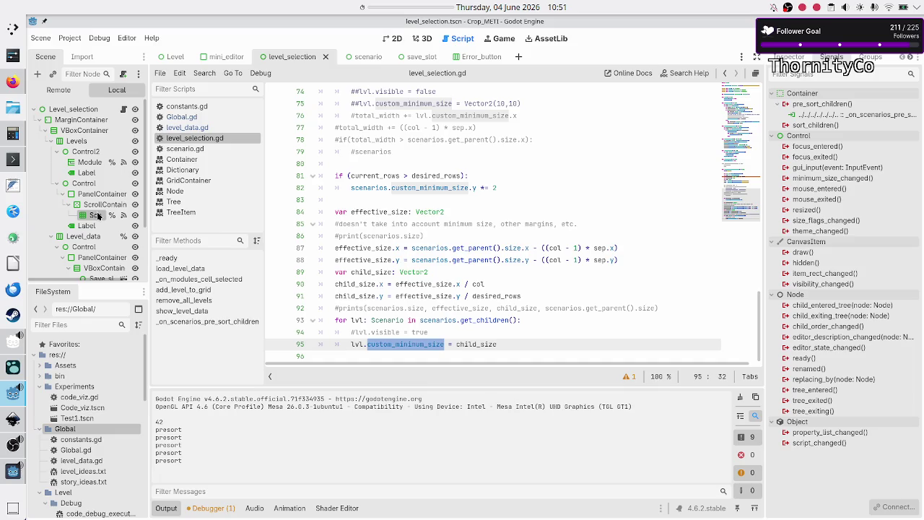
{"action": "left_click", "coordinate": [97, 205]}
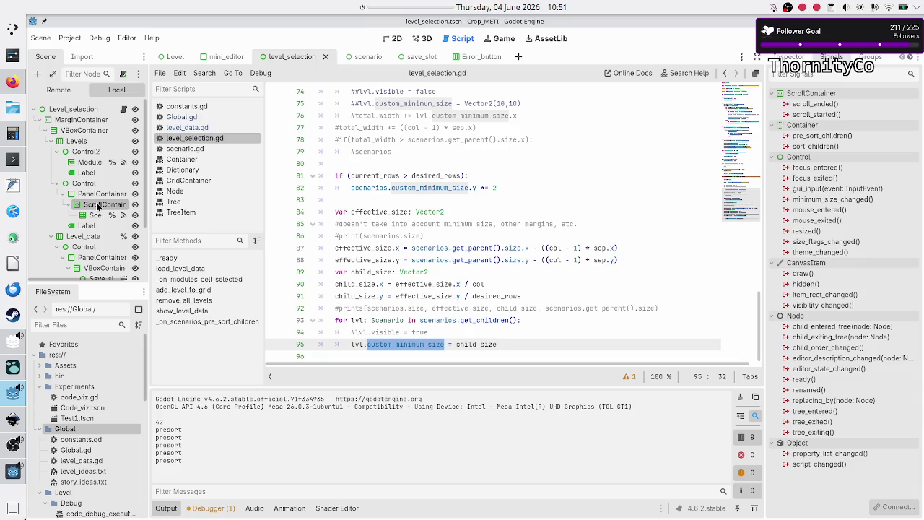
- Rerun the game, toggle its window between smaller and full-screen sizes, then close it
{"action": "key", "text": "F5"}
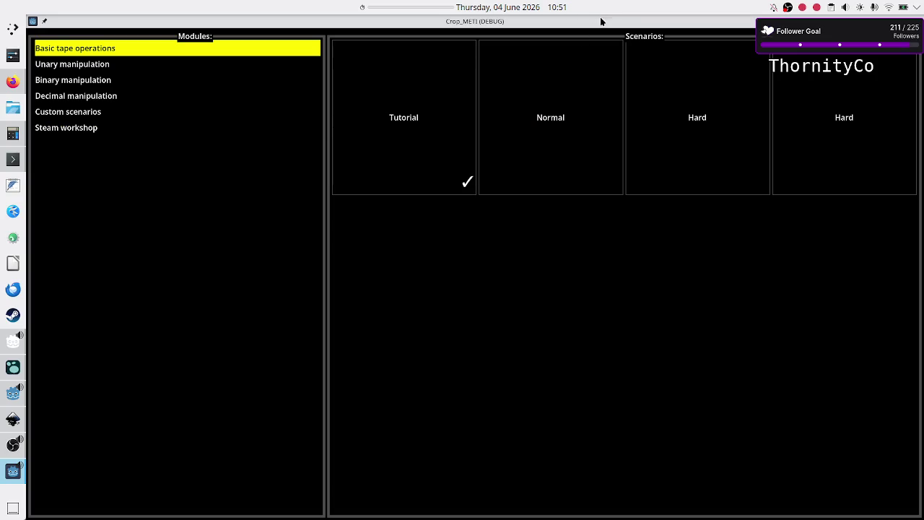
{"action": "double_click", "coordinate": [601, 23]}
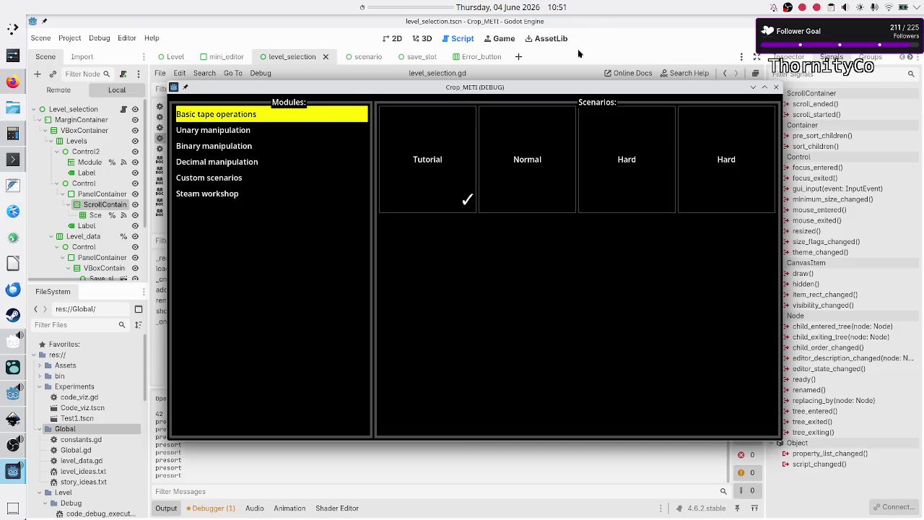
{"action": "double_click", "coordinate": [553, 87]}
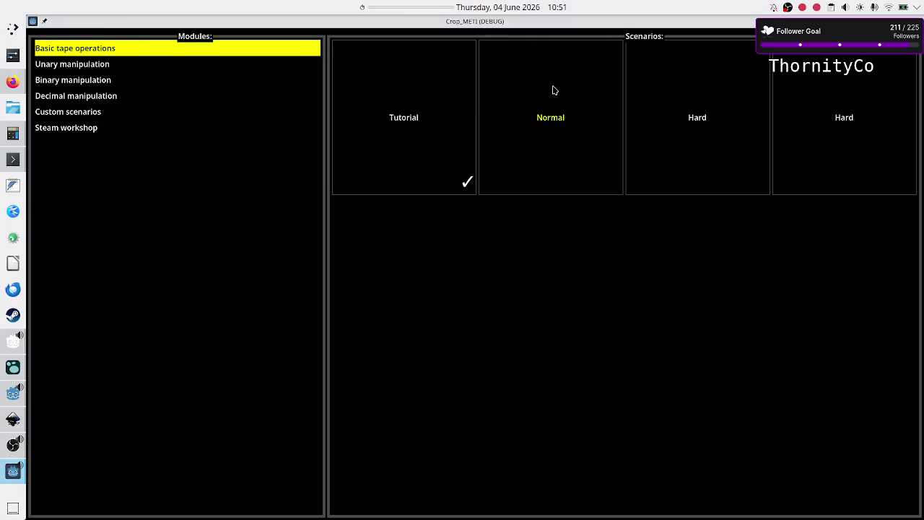
{"action": "double_click", "coordinate": [636, 22]}
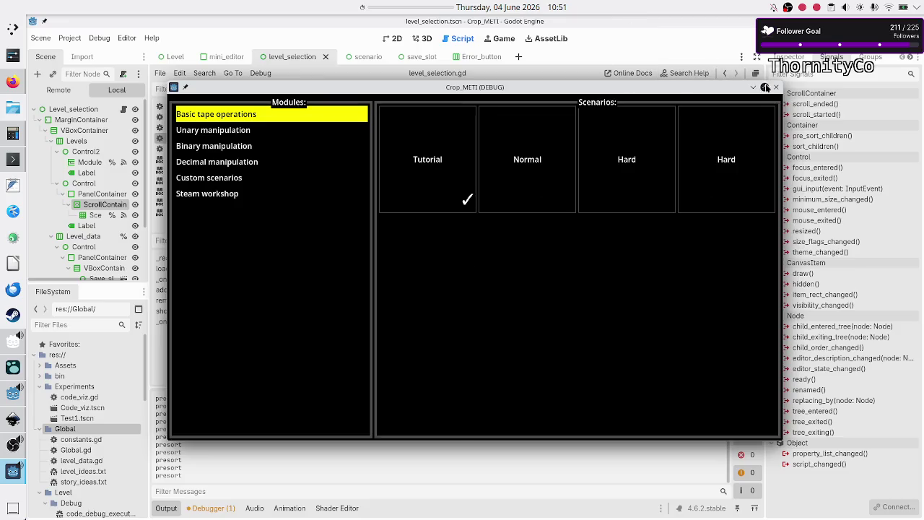
{"action": "left_click", "coordinate": [776, 87]}
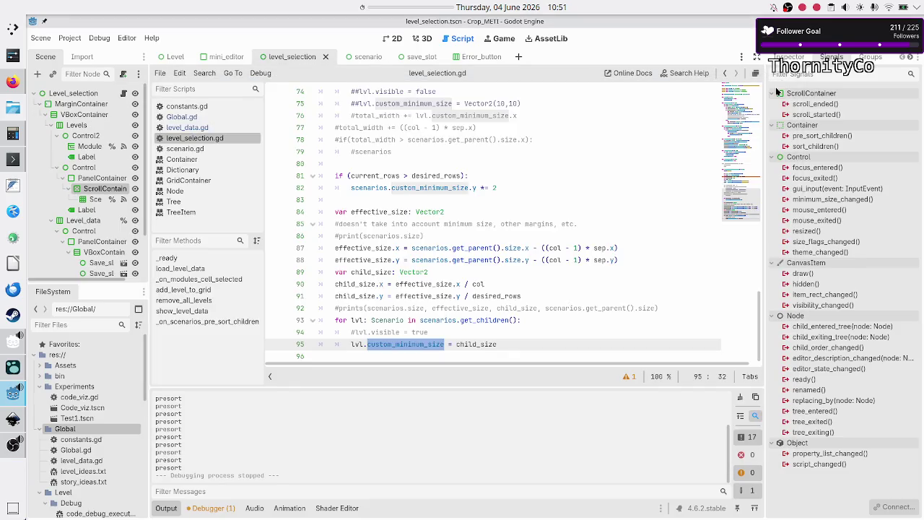
{"action": "left_click", "coordinate": [457, 358]}
{"action": "key", "text": "Up"}
{"action": "key", "text": "Up"}
{"action": "key", "text": "Up"}
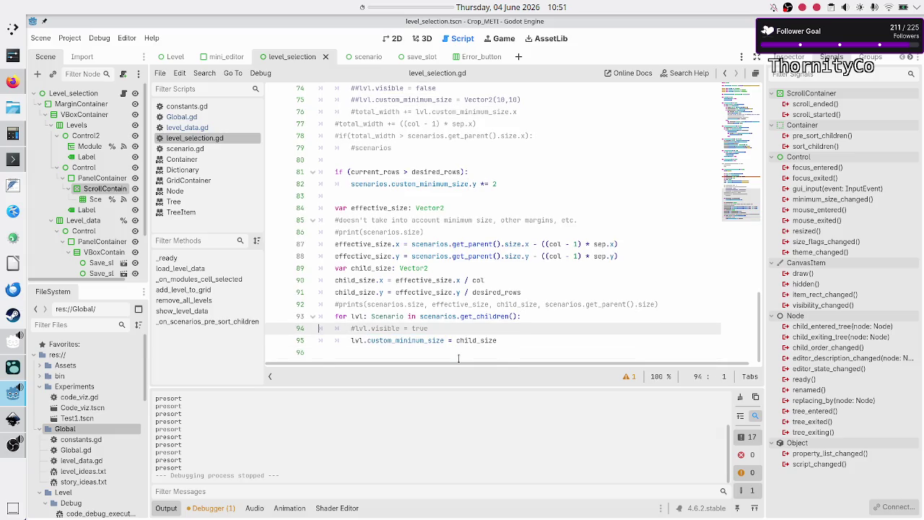
{"action": "key", "text": "Down"}
{"action": "key", "text": "Down"}
{"action": "key", "text": "Down"}
{"action": "key", "text": "Up"}
{"action": "key", "text": "Up"}
{"action": "key", "text": "Up"}
{"action": "key", "text": "Down"}
{"action": "key", "text": "Down"}
{"action": "key", "text": "Down"}
{"action": "key", "text": "Up"}
{"action": "key", "text": "Up"}
{"action": "key", "text": "Up"}
{"action": "key", "text": "Down"}
{"action": "key", "text": "Down"}
{"action": "key", "text": "Down"}
{"action": "key", "text": "Up"}
{"action": "key", "text": "Up"}
{"action": "key", "text": "Up"}
{"action": "key", "text": "Down"}
{"action": "key", "text": "Down"}
{"action": "key", "text": "Down"}
{"action": "key", "text": "Up"}
{"action": "key", "text": "Up"}
{"action": "key", "text": "Up"}
{"action": "key", "text": "Down"}
{"action": "key", "text": "Down"}
{"action": "key", "text": "Down"}
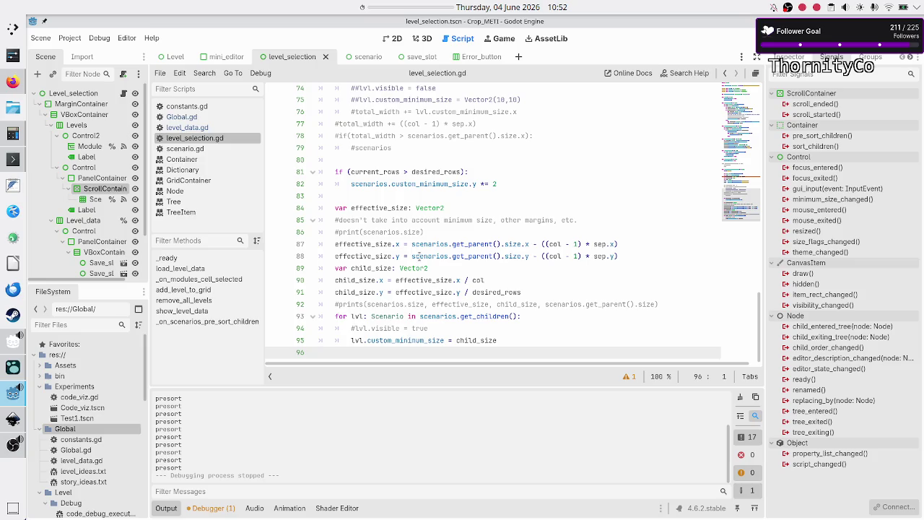
{"action": "mouse_move", "coordinate": [418, 256]}
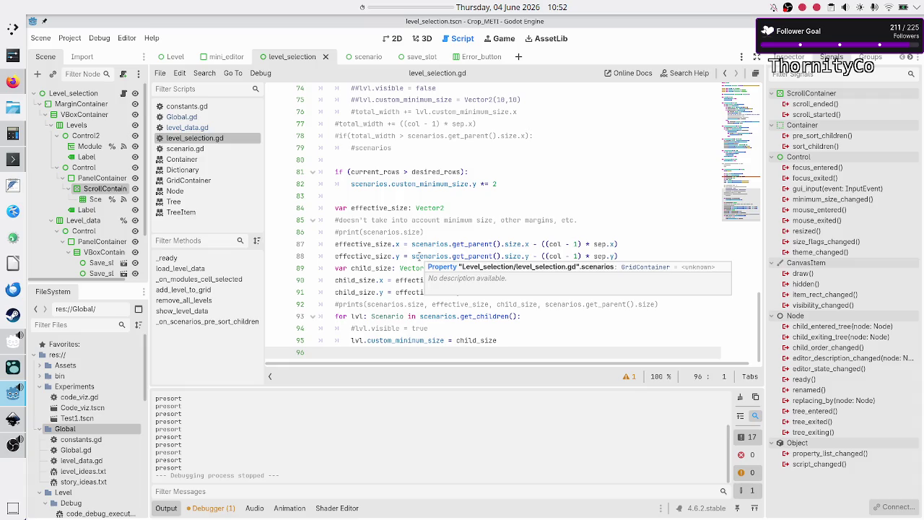
{"action": "key", "text": "Up"}
{"action": "key", "text": "Up"}
{"action": "key", "text": "Up"}
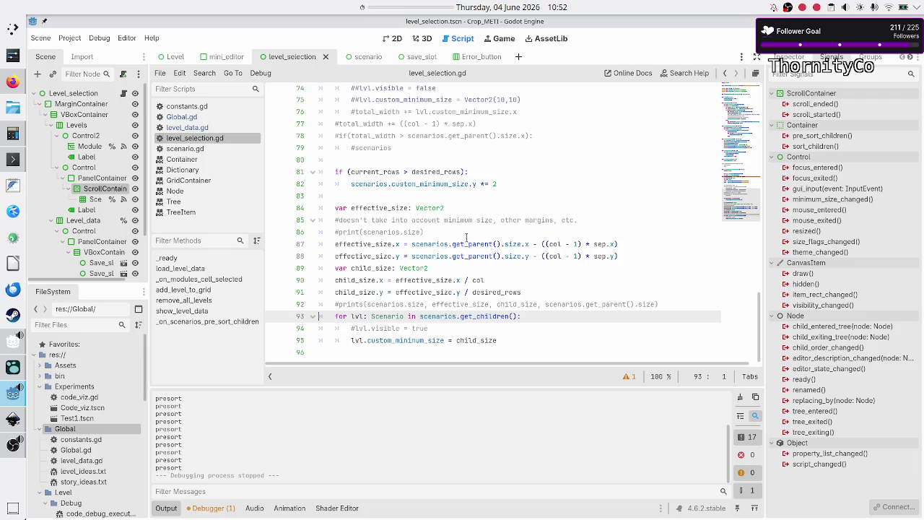
{"action": "scroll", "coordinate": [511, 238], "scroll_direction": "up", "scroll_amount": 9}
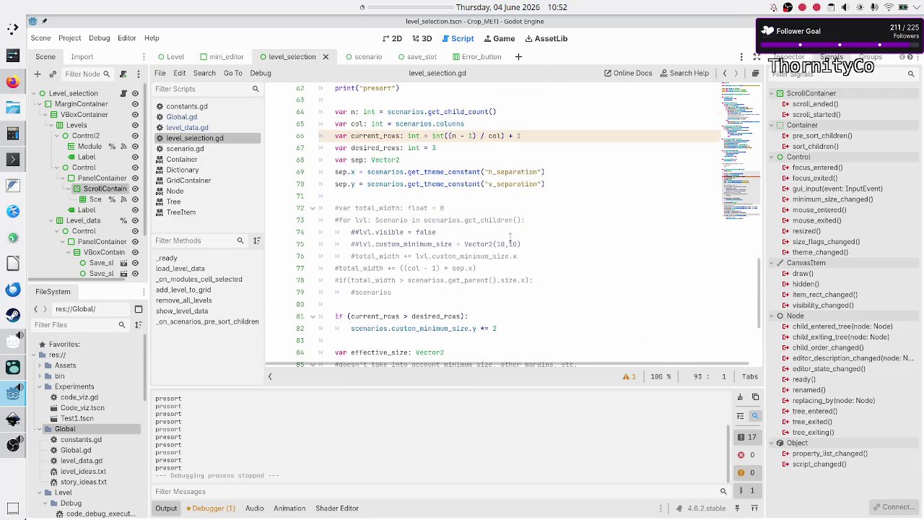
- Delete the old sort_children function from level_selection.gd
{"action": "scroll", "coordinate": [527, 171], "scroll_direction": "down", "scroll_amount": 4}
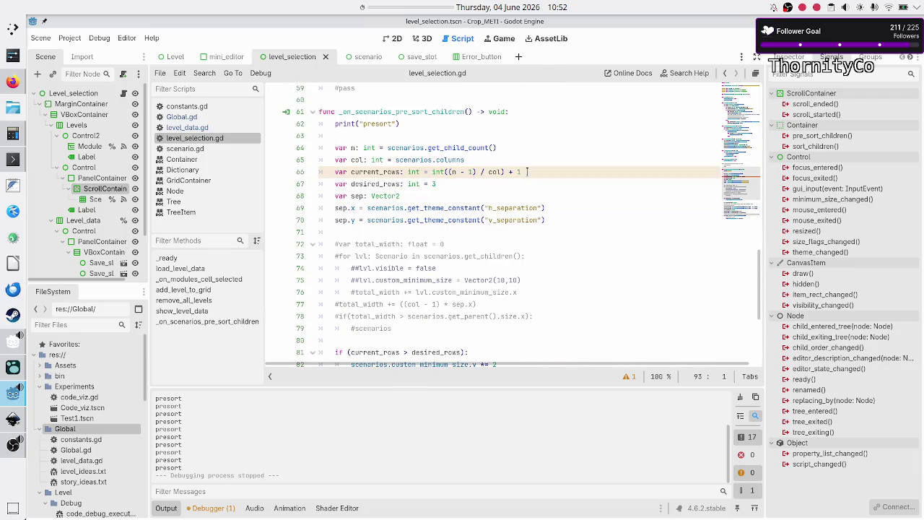
{"action": "scroll", "coordinate": [554, 126], "scroll_direction": "up", "scroll_amount": 2}
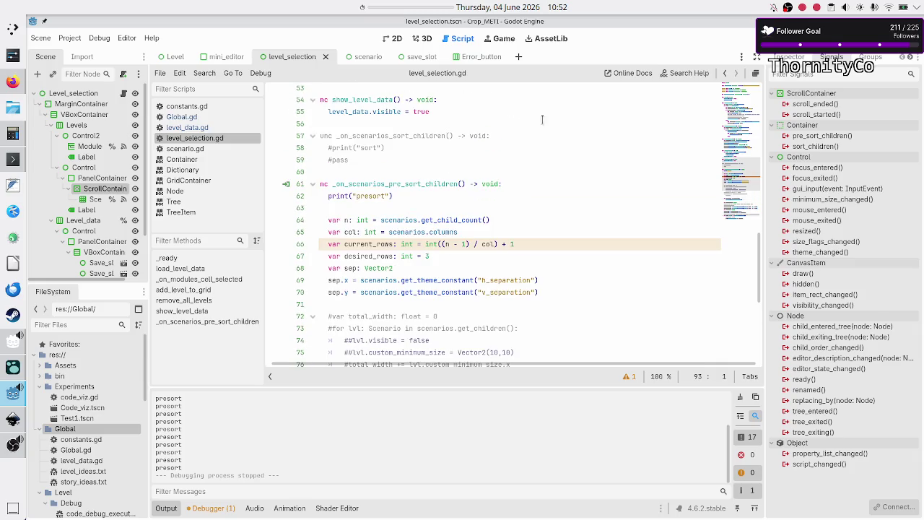
{"action": "left_click", "coordinate": [454, 133]}
{"action": "key", "text": "ctrl+k"}
{"action": "key", "text": "shift+Down"}
{"action": "key", "text": "shift+Down"}
{"action": "key", "text": "shift+Down"}
{"action": "key", "text": "BackSpace"}
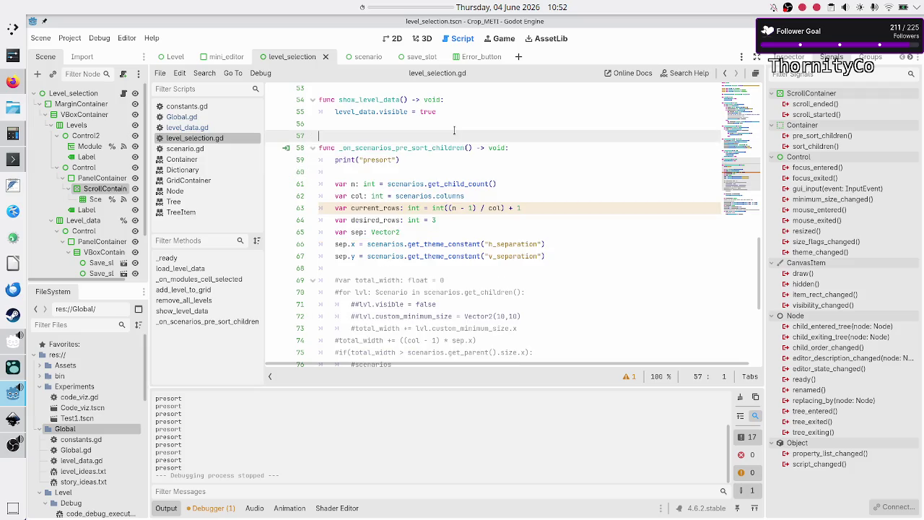
{"action": "key", "text": "BackSpace"}
- Remove the presort debug print and the commented-out total_width block
{"action": "key", "text": "Down"}
{"action": "key", "text": "Down"}
{"action": "key", "text": "shift+Down"}
{"action": "key", "text": "shift+End"}
{"action": "key", "text": "BackSpace"}
{"action": "key", "text": "BackSpace"}
{"action": "key", "text": "Down"}
{"action": "key", "text": "Down"}
{"action": "key", "text": "Down"}
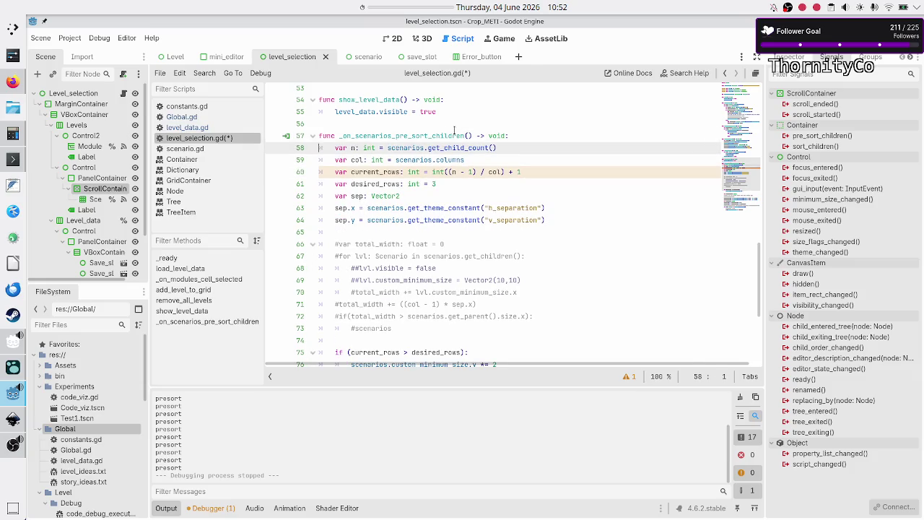
{"action": "key", "text": "Down"}
{"action": "key", "text": "shift+Down"}
{"action": "key", "text": "shift+Down"}
{"action": "key", "text": "shift+Down"}
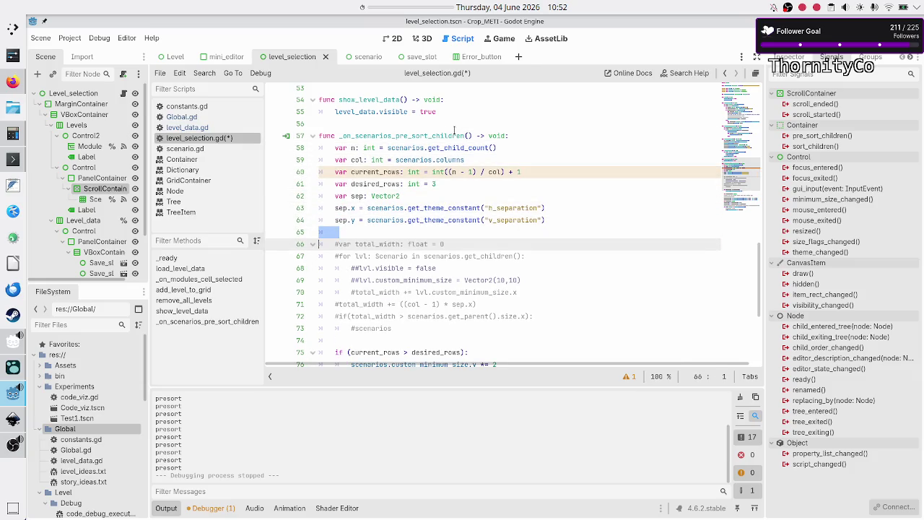
{"action": "key", "text": "BackSpace"}
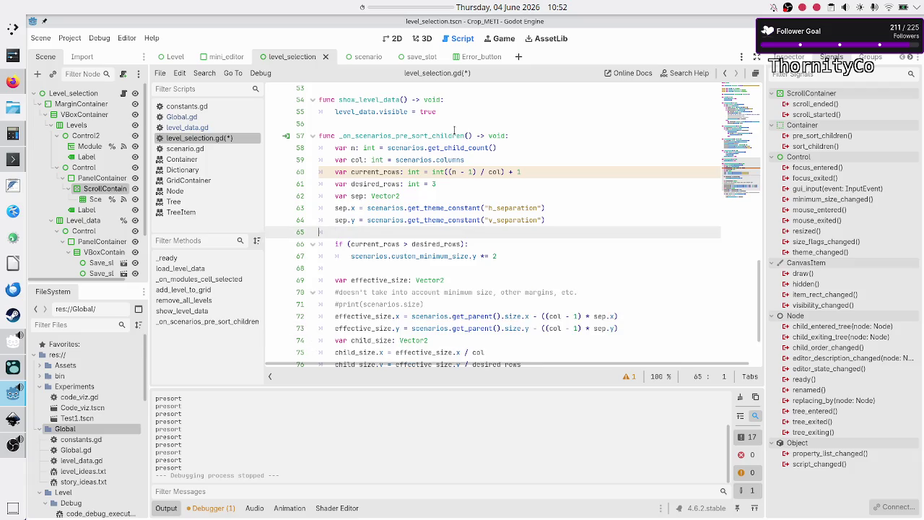
{"action": "key", "text": "BackSpace"}
{"action": "key", "text": "Down"}
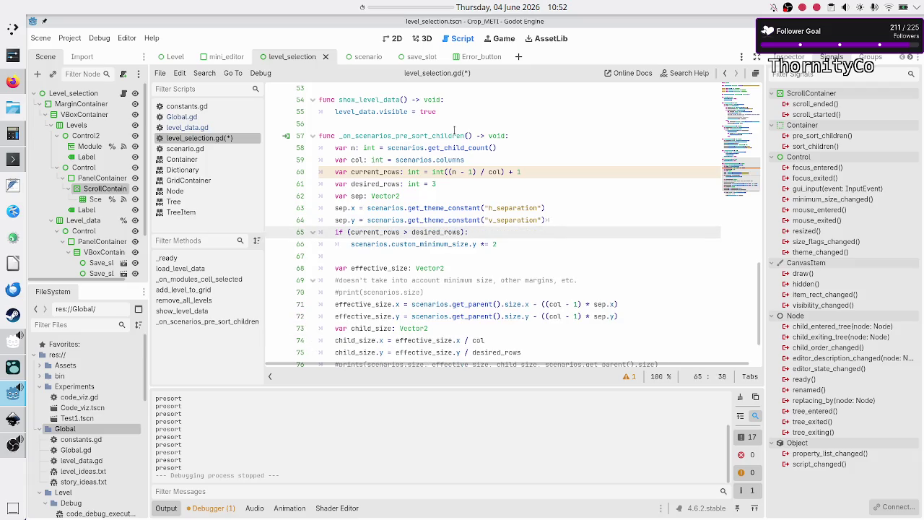
- Delete the commented-out print line below the row-limit if block
{"action": "key", "text": "Home"}
{"action": "key", "text": "shift+Down"}
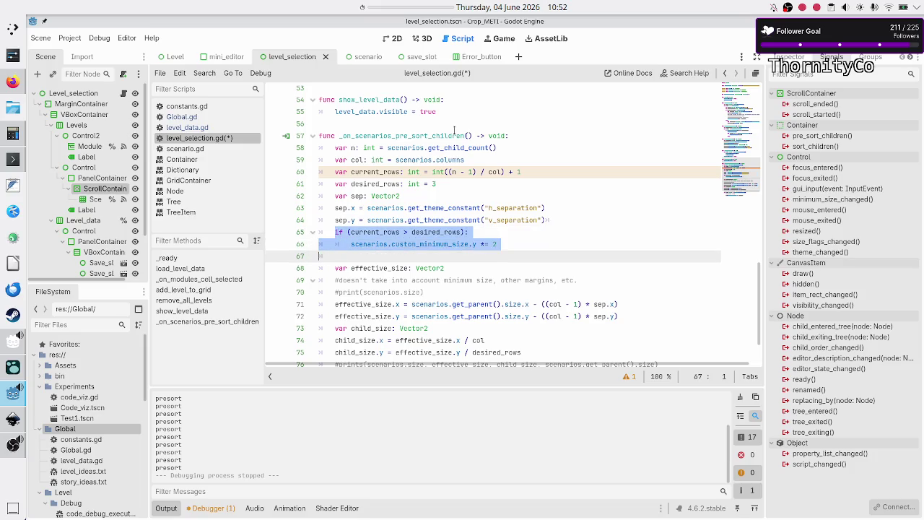
{"action": "key", "text": "shift+End"}
{"action": "key", "text": "Down"}
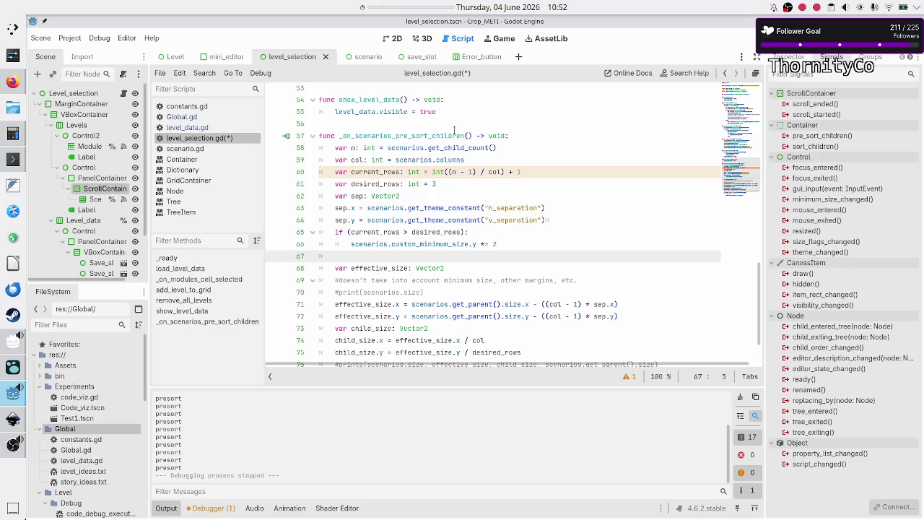
{"action": "key", "text": "Down"}
{"action": "key", "text": "Down"}
{"action": "key", "text": "Down"}
{"action": "key", "text": "Home"}
{"action": "key", "text": "shift+Down"}
{"action": "key", "text": "Delete"}
{"action": "key", "text": "Down"}
{"action": "key", "text": "Down"}
{"action": "key", "text": "Down"}
{"action": "key", "text": "Down"}
{"action": "key", "text": "Down"}
{"action": "key", "text": "Down"}
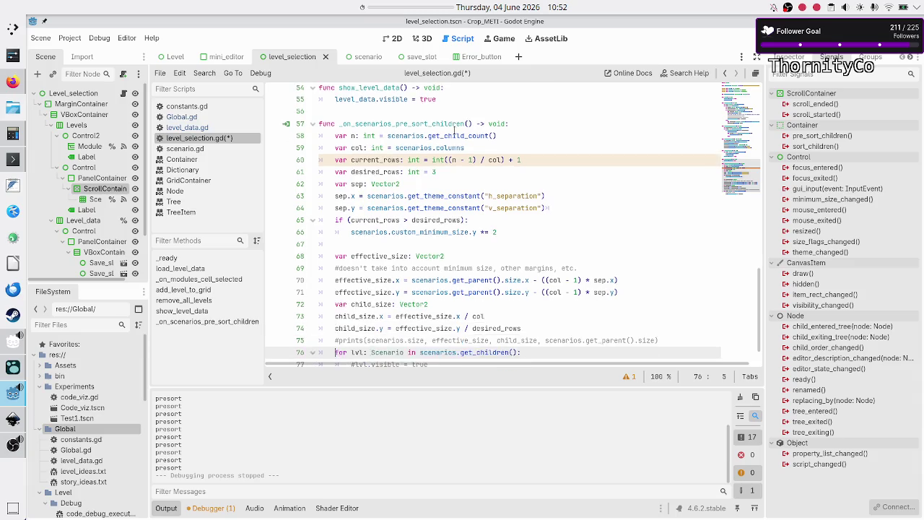
- Delete the commented-out lvl.visible line and the leftover empty line, then save level_selection.gd
{"action": "key", "text": "shift+Down"}
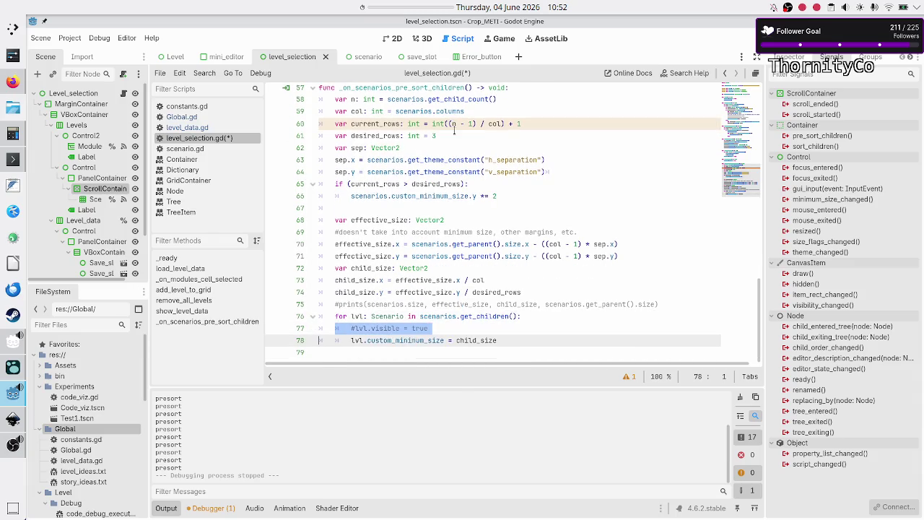
{"action": "key", "text": "shift+Up"}
{"action": "key", "text": "Delete"}
{"action": "key", "text": "Up"}
{"action": "key", "text": "Down"}
{"action": "key", "text": "Delete"}
{"action": "key", "text": "Down"}
{"action": "key", "text": "ctrl+s"}
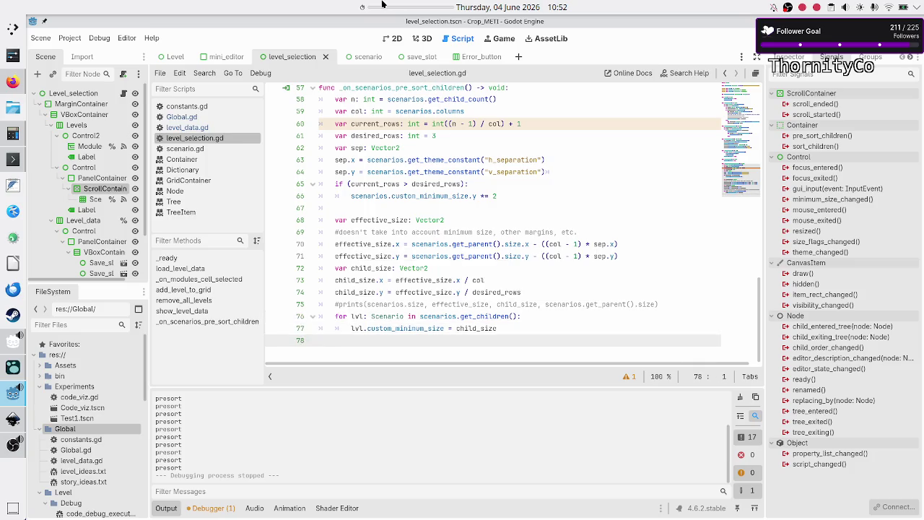
- In level_data.gd, fill category 0's list on line 32 with repeated 0, 1, 2 entries
{"action": "left_click", "coordinate": [195, 127]}
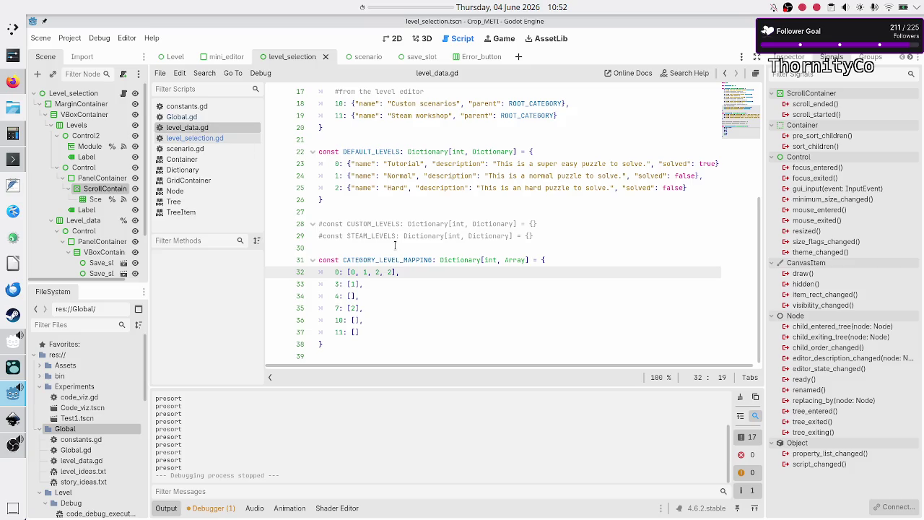
{"action": "key", "text": "BackSpace"}
{"action": "key", "text": "shift+Left"}
{"action": "key", "text": "shift+Left"}
{"action": "key", "text": "shift+Left"}
{"action": "key", "text": "ctrl+c"}
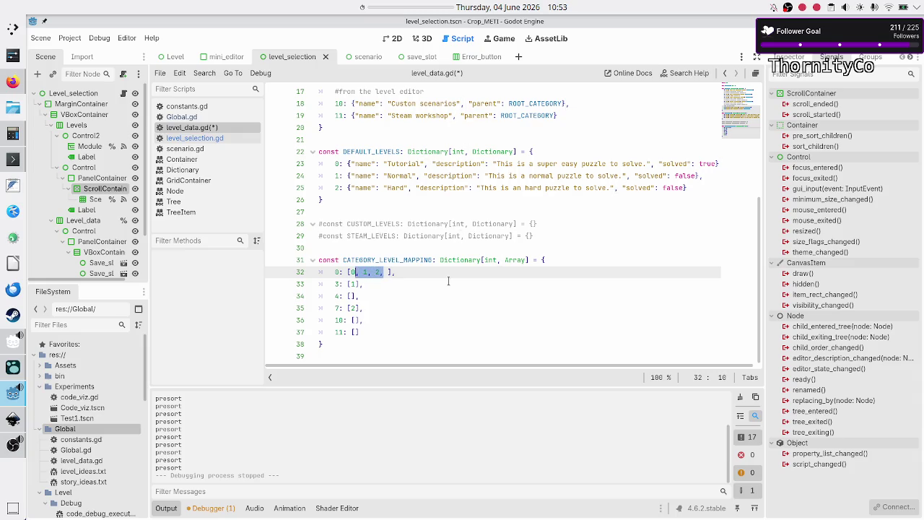
{"action": "key", "text": "Right"}
{"action": "key", "text": "ctrl+v"}
{"action": "key", "text": "ctrl+v"}
{"action": "key", "text": "ctrl+v"}
{"action": "key", "text": "BackSpace"}
{"action": "key", "text": "BackSpace"}
{"action": "key", "text": "BackSpace"}
- Remove the trailing comma so category 0 holds twelve levels, then run the game
{"action": "left_click", "coordinate": [205, 140]}
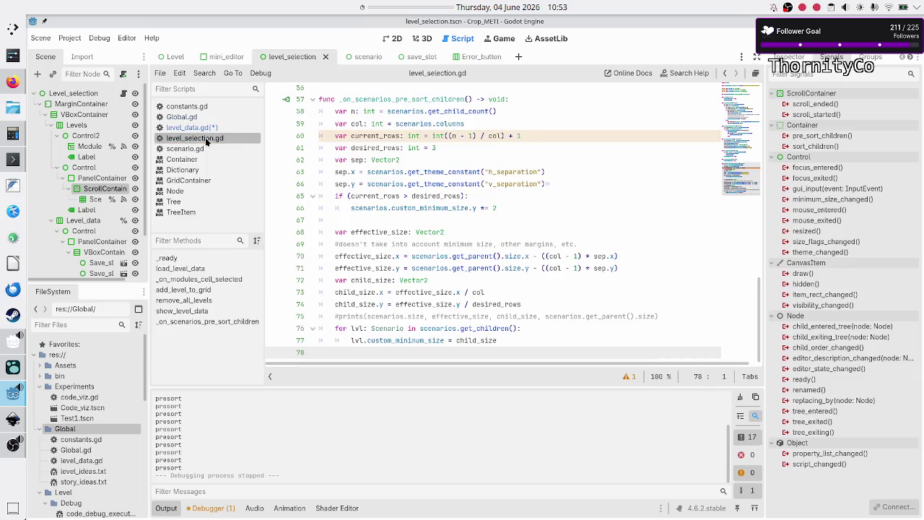
{"action": "left_click", "coordinate": [204, 128]}
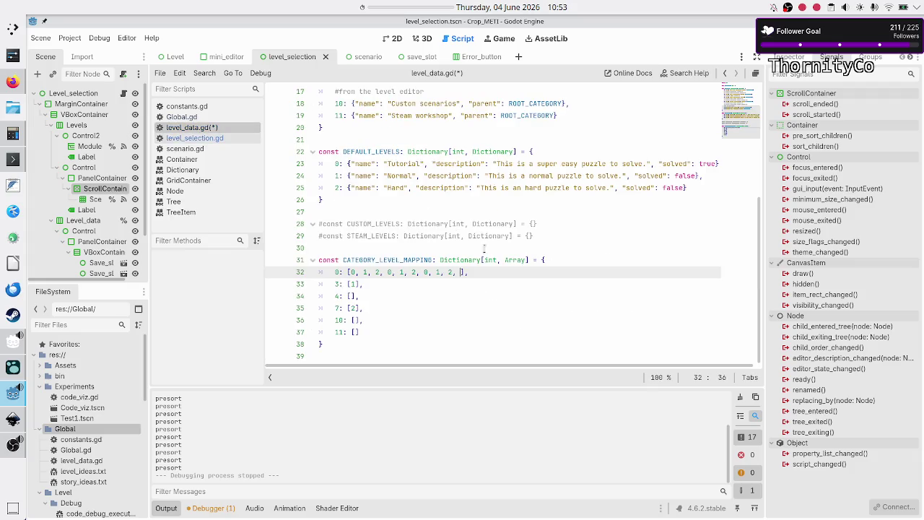
{"action": "mouse_move", "coordinate": [526, 265]}
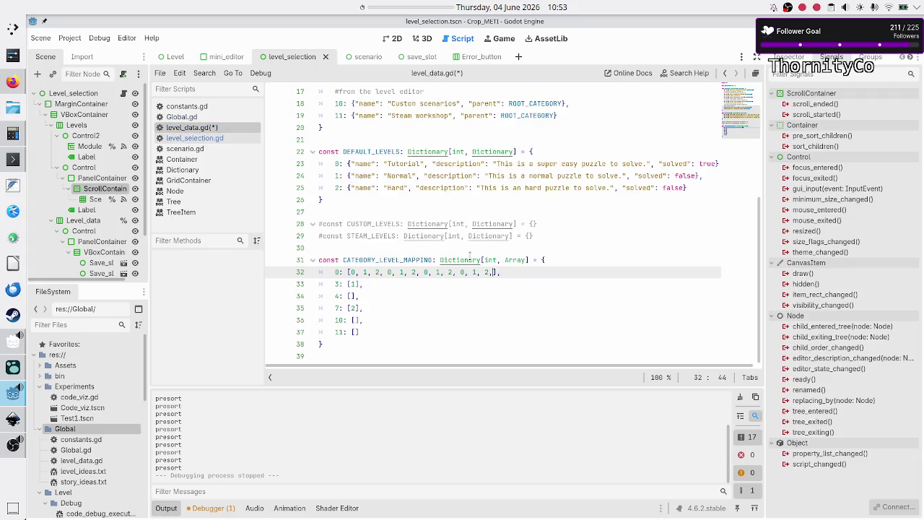
{"action": "mouse_move", "coordinate": [470, 256]}
{"action": "key", "text": "BackSpace"}
{"action": "key", "text": "F6"}
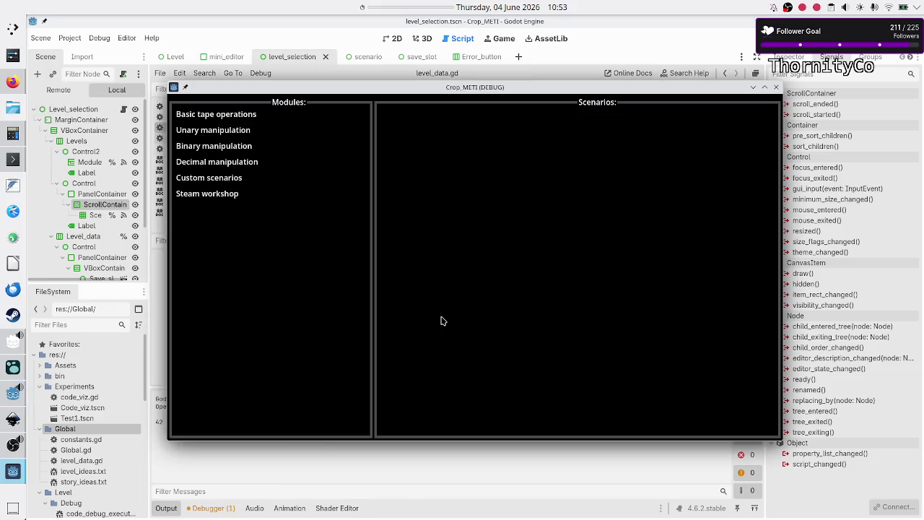
- View the Basic tape operations tiles maximized and restored, close the game, then append ', 0' to category 0
{"action": "left_click", "coordinate": [237, 114]}
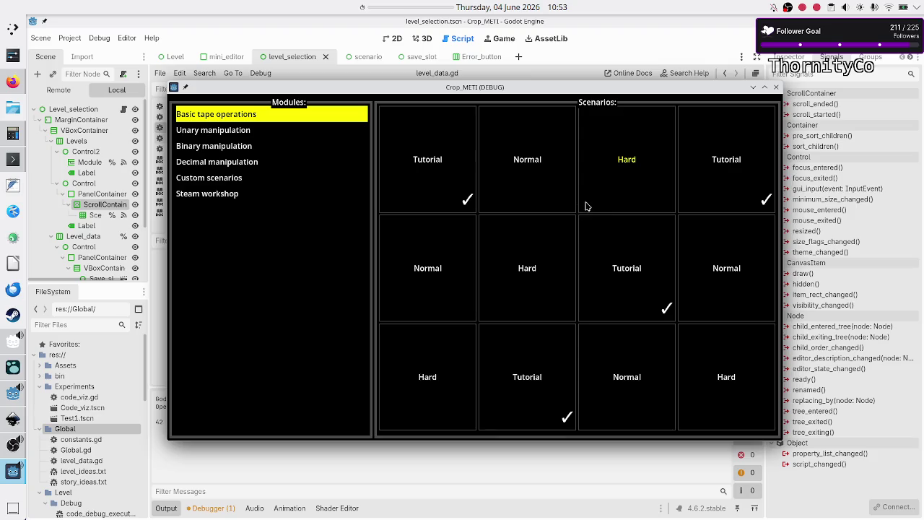
{"action": "double_click", "coordinate": [593, 87]}
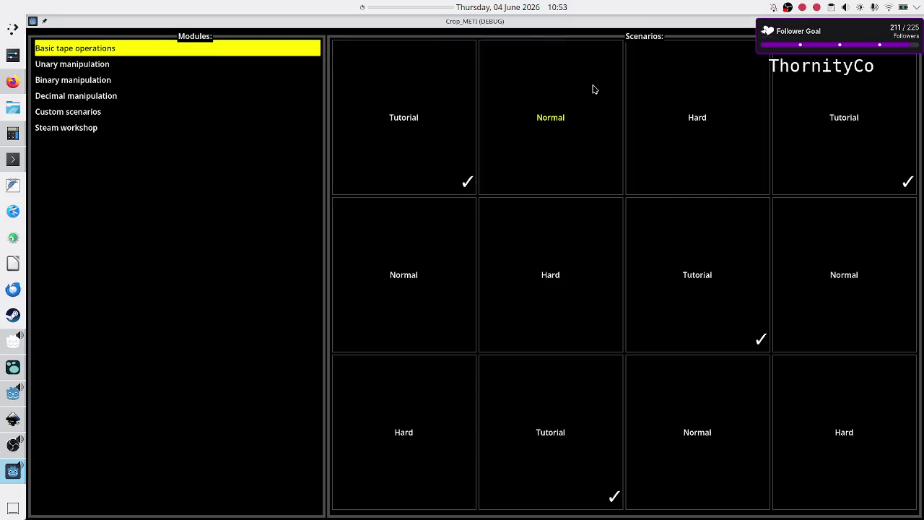
{"action": "double_click", "coordinate": [610, 21]}
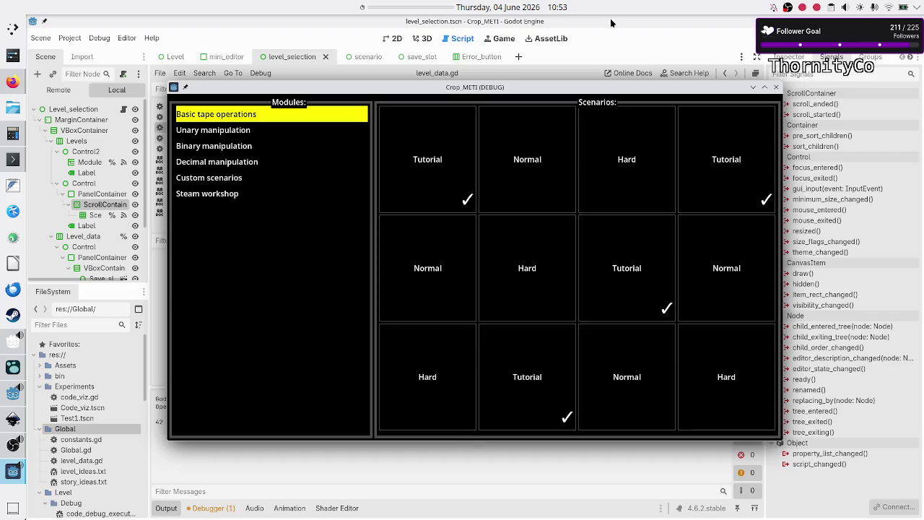
{"action": "left_click", "coordinate": [776, 88]}
{"action": "type", "text": ", 0, 1, 2, 0, 1, 2, 0, 1, 2, 0],"}
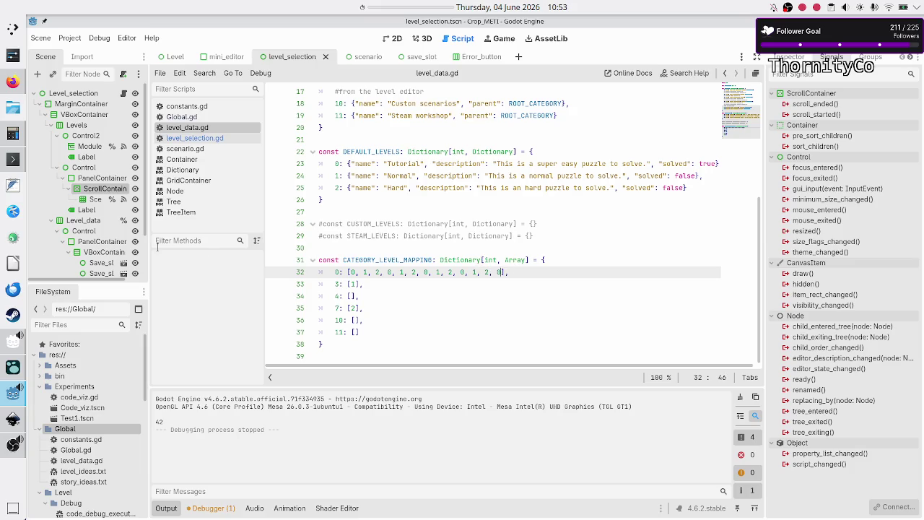
- In level_selection.gd, highlight current_rows, desired_rows and scenarios in the pre-sort function
{"action": "left_click", "coordinate": [216, 138]}
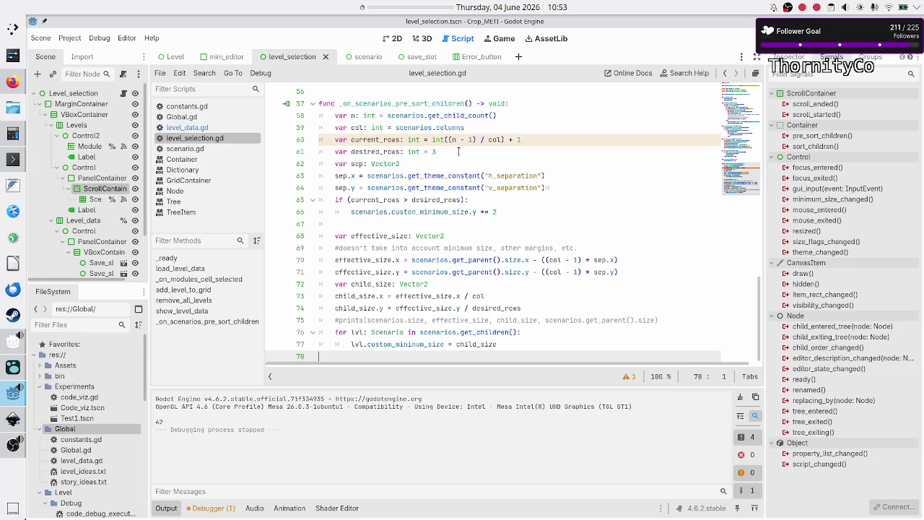
{"action": "left_click_drag", "start_coordinate": [460, 151], "coordinate": [412, 150]}
{"action": "mouse_move", "coordinate": [410, 150]}
{"action": "double_click", "coordinate": [374, 139]}
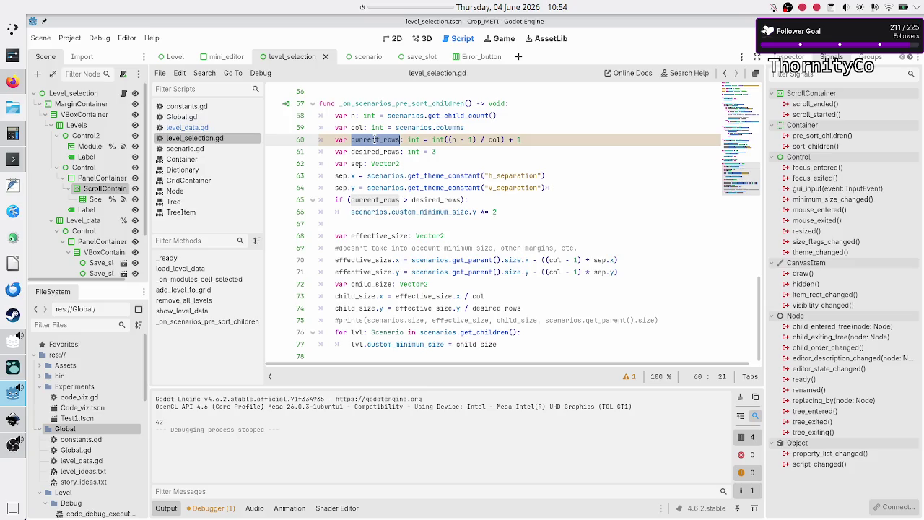
{"action": "double_click", "coordinate": [372, 152]}
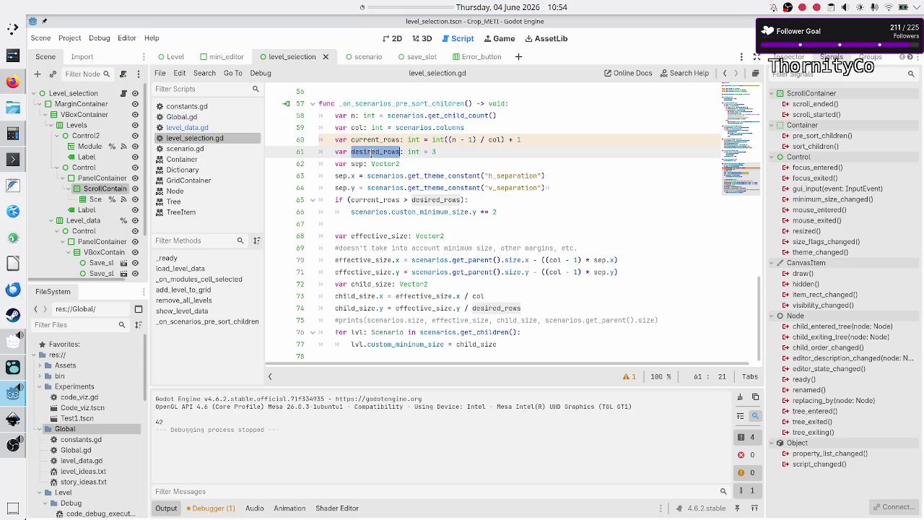
{"action": "double_click", "coordinate": [366, 200]}
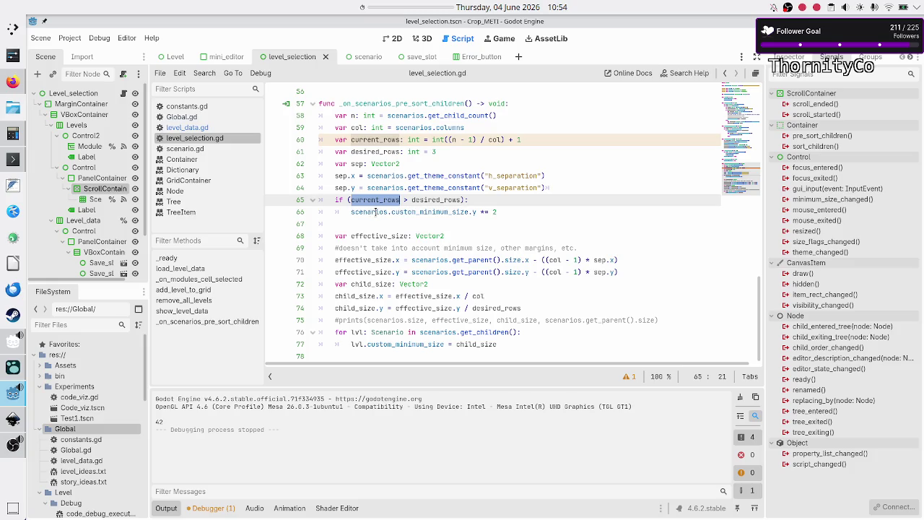
{"action": "double_click", "coordinate": [375, 212]}
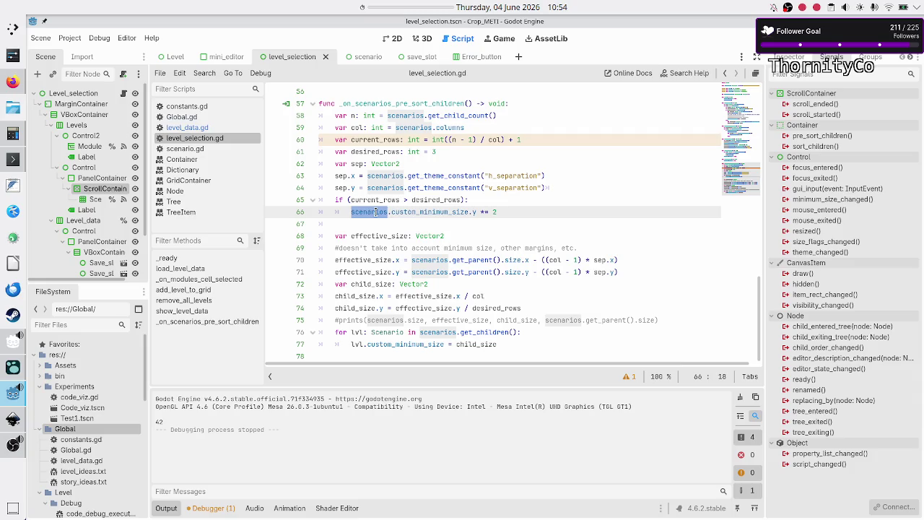
- Review the row-comparison if block, then run the game to test the grid
{"action": "key", "text": "Up"}
{"action": "key", "text": "Down"}
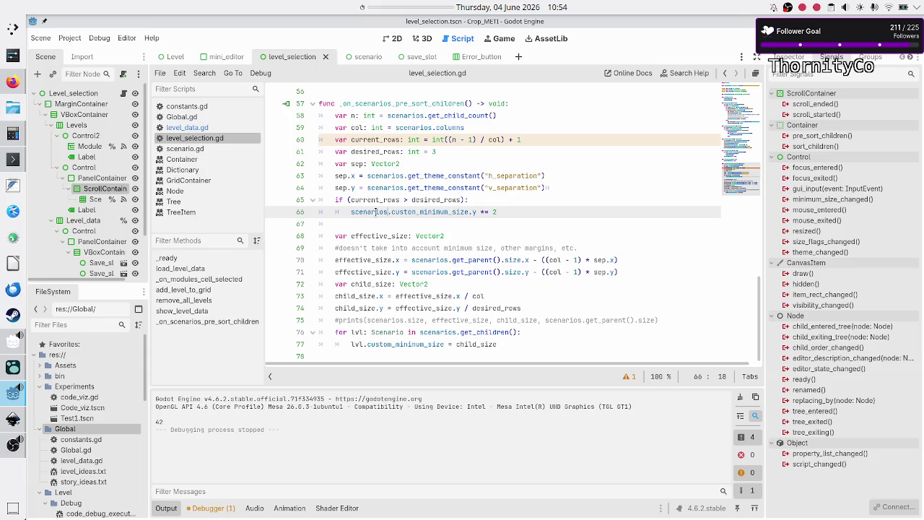
{"action": "key", "text": "Down"}
{"action": "key", "text": "Up"}
{"action": "key", "text": "Up"}
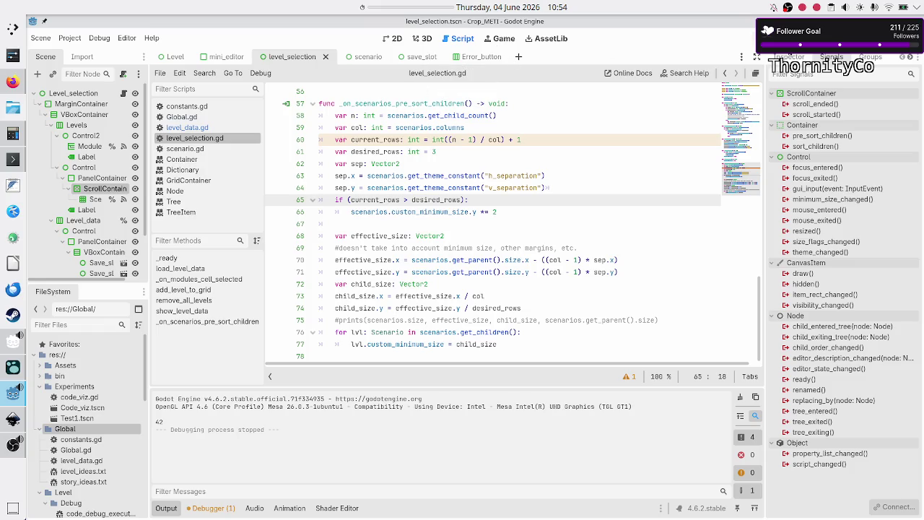
{"action": "left_click", "coordinate": [748, 38]}
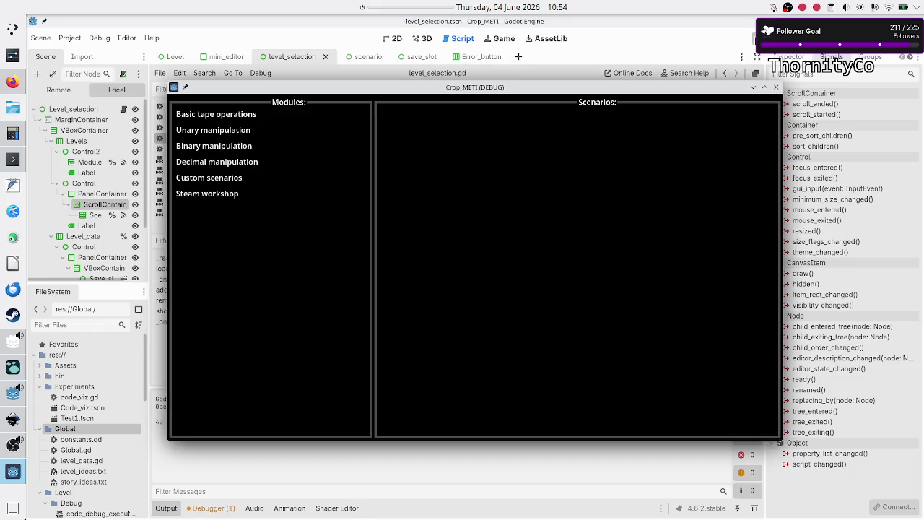
{"action": "left_click", "coordinate": [254, 113]}
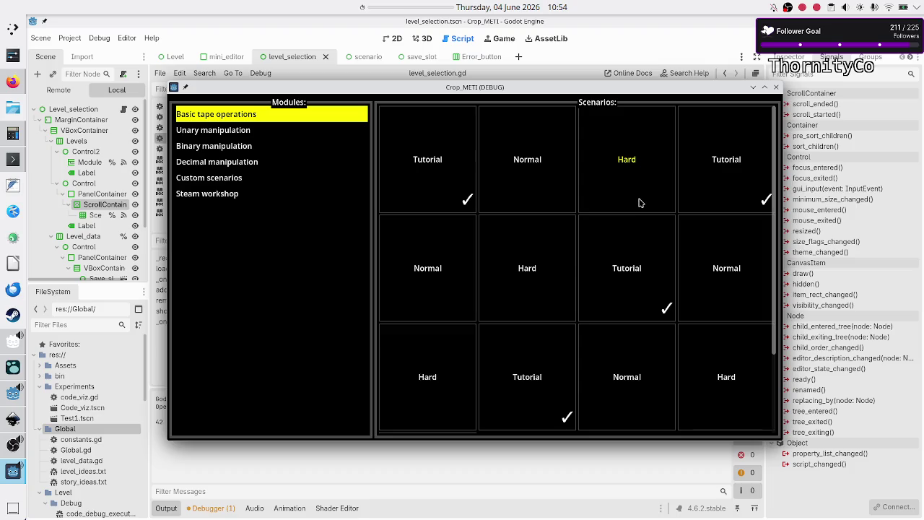
{"action": "scroll", "coordinate": [626, 226], "scroll_direction": "down", "scroll_amount": 2}
{"action": "scroll", "coordinate": [625, 226], "scroll_direction": "up", "scroll_amount": 2}
{"action": "scroll", "coordinate": [625, 226], "scroll_direction": "down", "scroll_amount": 2}
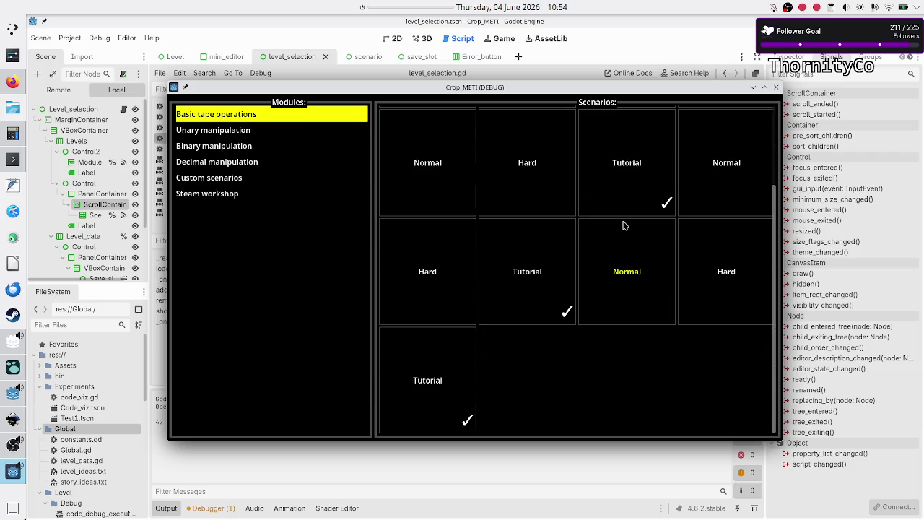
{"action": "scroll", "coordinate": [625, 226], "scroll_direction": "up", "scroll_amount": 2}
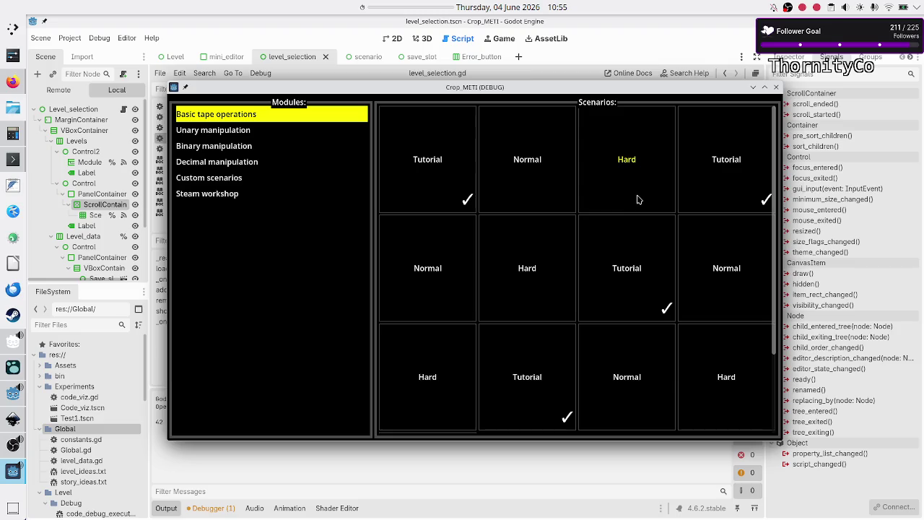
{"action": "scroll", "coordinate": [638, 200], "scroll_direction": "down", "scroll_amount": 2}
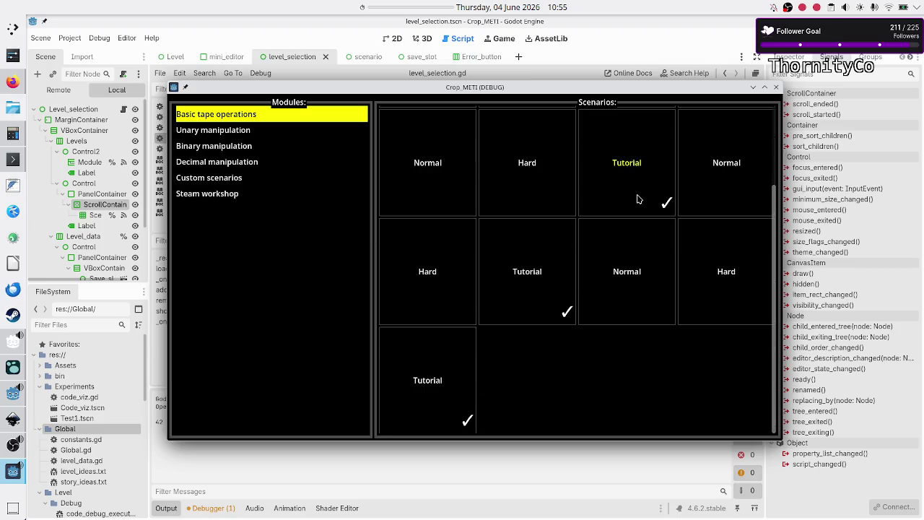
{"action": "scroll", "coordinate": [638, 199], "scroll_direction": "up", "scroll_amount": 1}
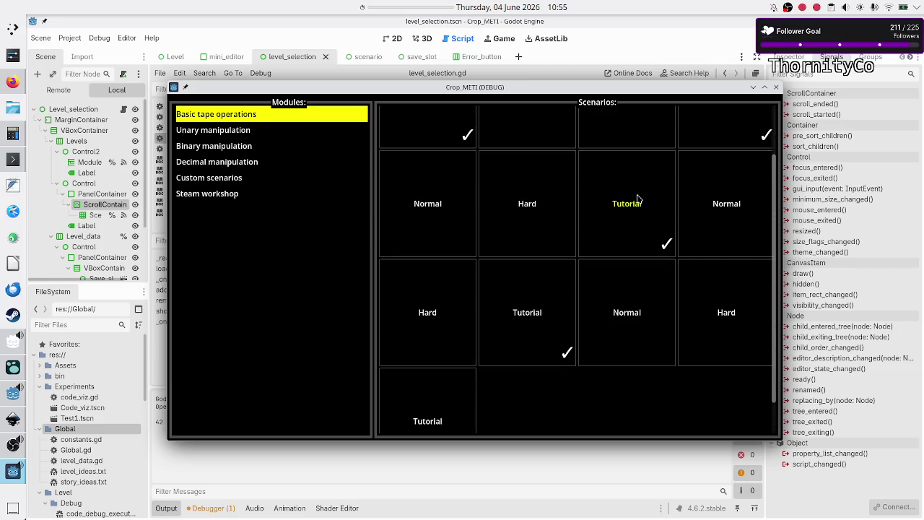
{"action": "scroll", "coordinate": [637, 199], "scroll_direction": "down", "scroll_amount": 1}
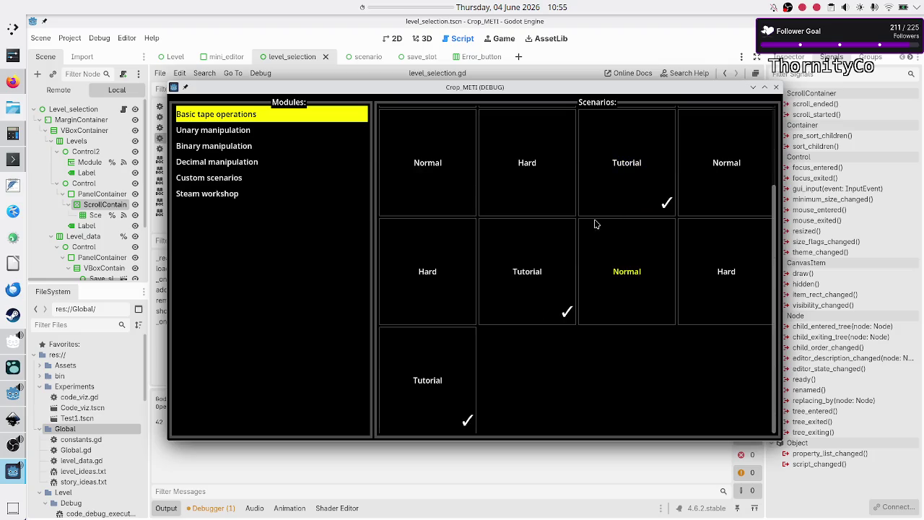
{"action": "scroll", "coordinate": [576, 228], "scroll_direction": "up", "scroll_amount": 2}
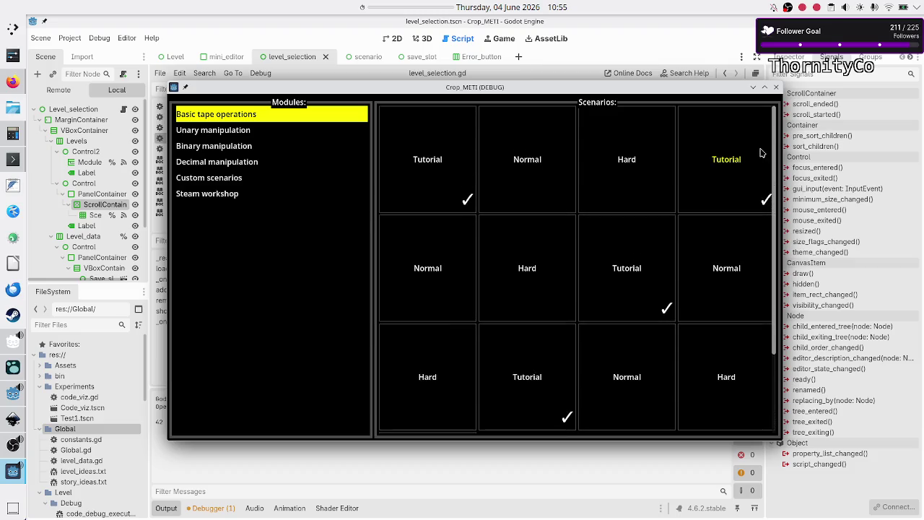
{"action": "scroll", "coordinate": [767, 195], "scroll_direction": "down", "scroll_amount": 2}
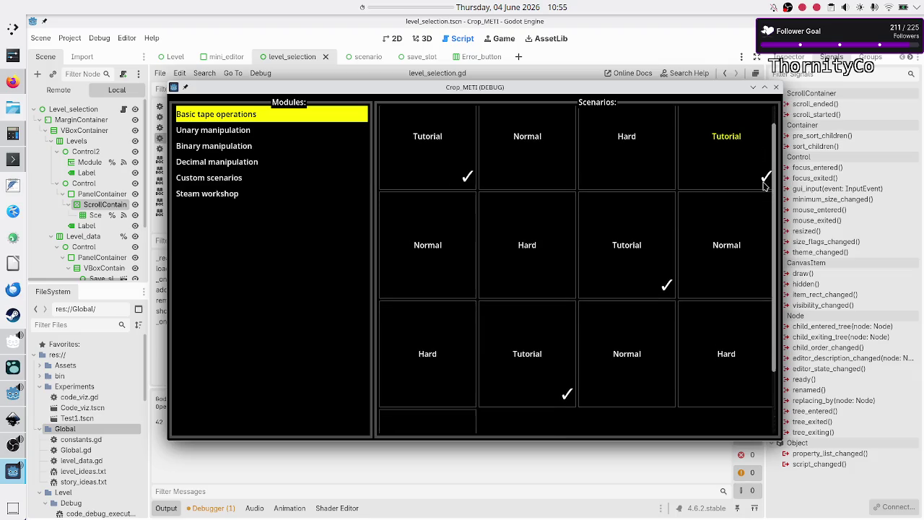
{"action": "scroll", "coordinate": [768, 199], "scroll_direction": "up", "scroll_amount": 2}
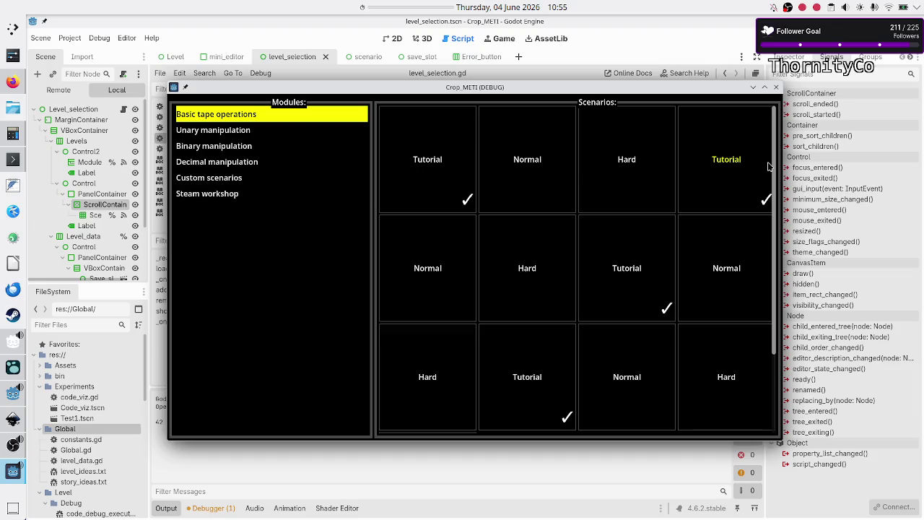
{"action": "scroll", "coordinate": [768, 173], "scroll_direction": "down", "scroll_amount": 2}
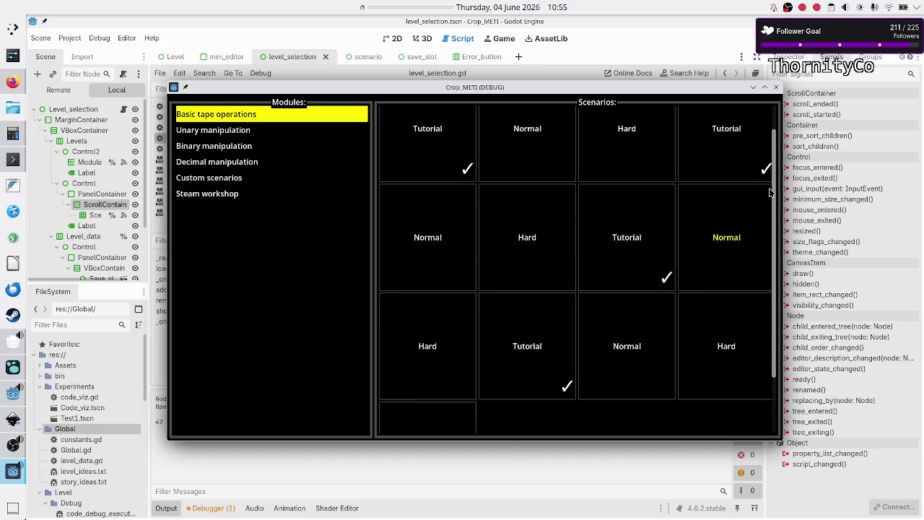
{"action": "scroll", "coordinate": [764, 152], "scroll_direction": "up", "scroll_amount": 2}
{"action": "scroll", "coordinate": [767, 188], "scroll_direction": "down", "scroll_amount": 2}
{"action": "scroll", "coordinate": [767, 195], "scroll_direction": "down", "scroll_amount": 2}
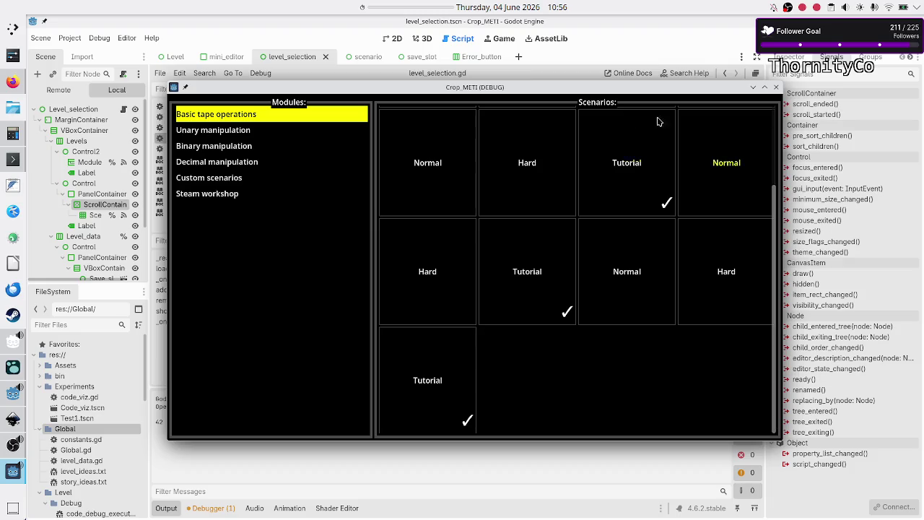
- Maximise the running game, then restore it, scrolling the Scenarios grid in each state
{"action": "double_click", "coordinate": [609, 88]}
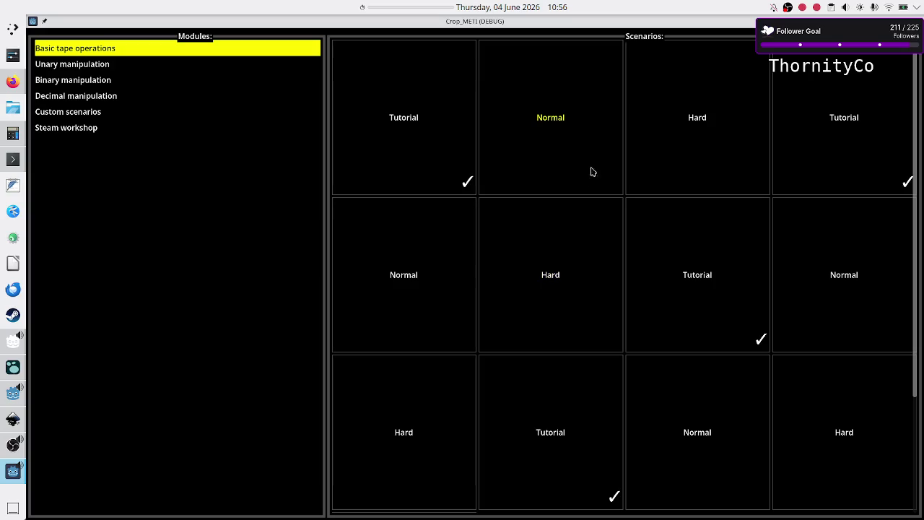
{"action": "scroll", "coordinate": [570, 372], "scroll_direction": "down", "scroll_amount": 3}
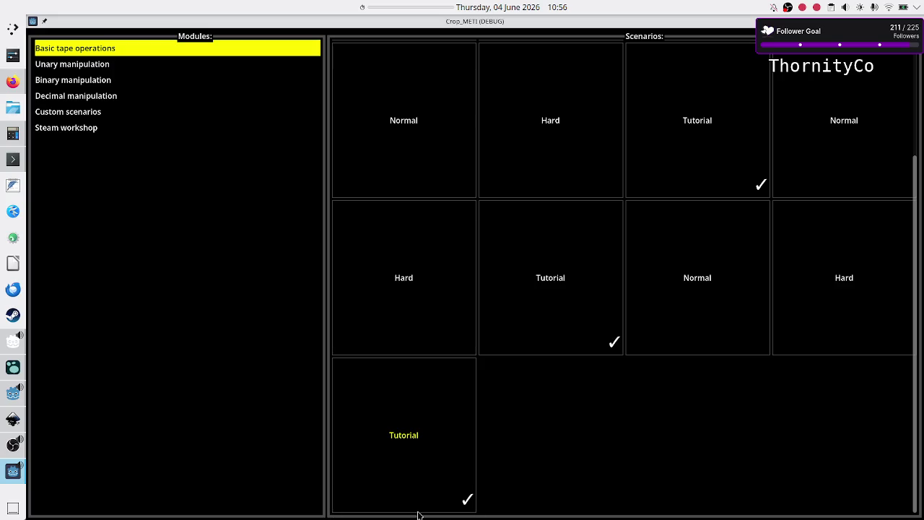
{"action": "double_click", "coordinate": [656, 21]}
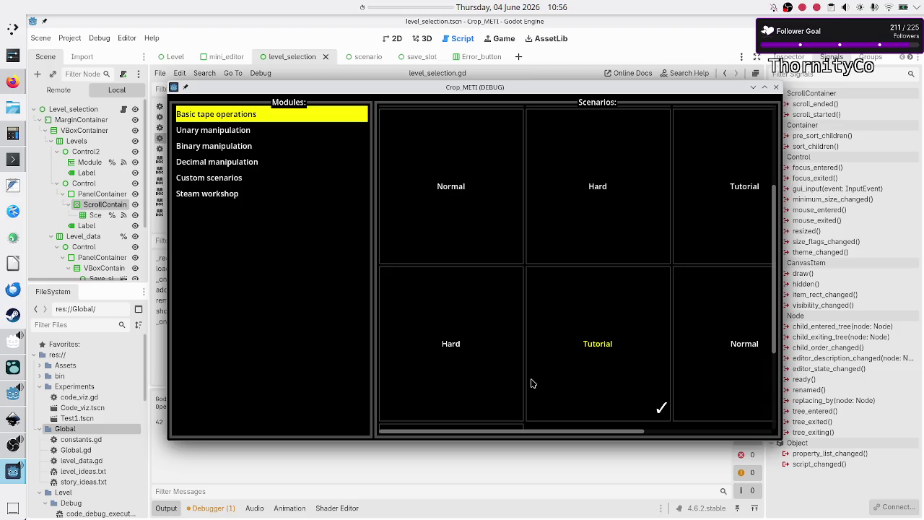
{"action": "scroll", "coordinate": [531, 384], "scroll_direction": "up", "scroll_amount": 3}
{"action": "scroll", "coordinate": [532, 382], "scroll_direction": "down", "scroll_amount": 3}
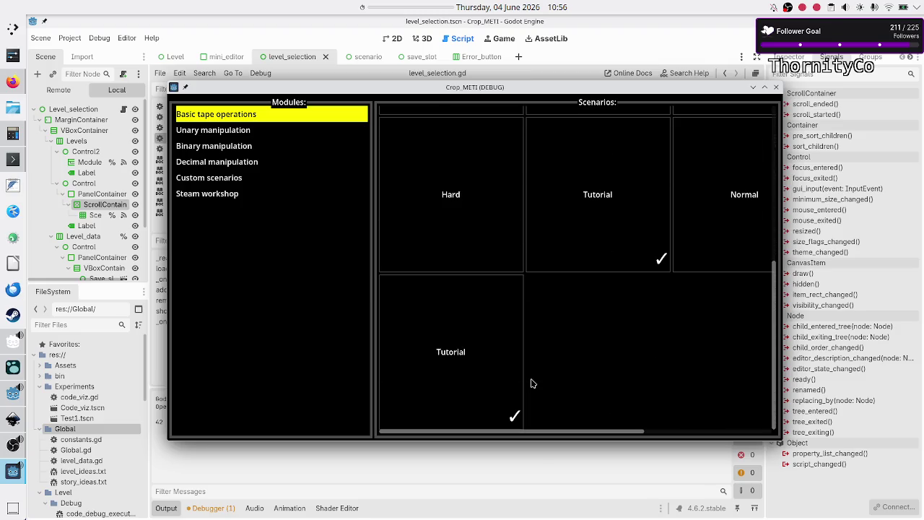
{"action": "scroll", "coordinate": [532, 382], "scroll_direction": "up", "scroll_amount": 3}
- Scroll the three-column grid horizontally to check its overflow, then close the game
{"action": "scroll", "coordinate": [472, 397], "scroll_direction": "right", "scroll_amount": 3}
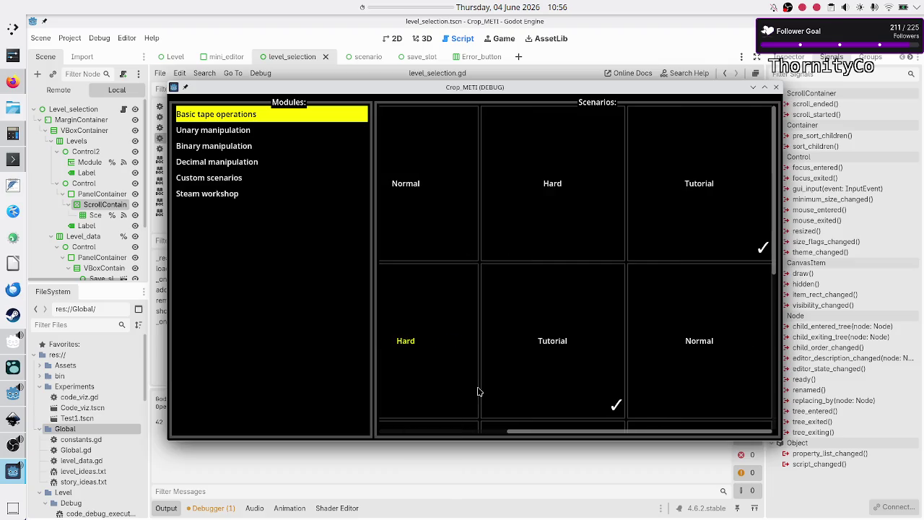
{"action": "scroll", "coordinate": [477, 391], "scroll_direction": "left", "scroll_amount": 3}
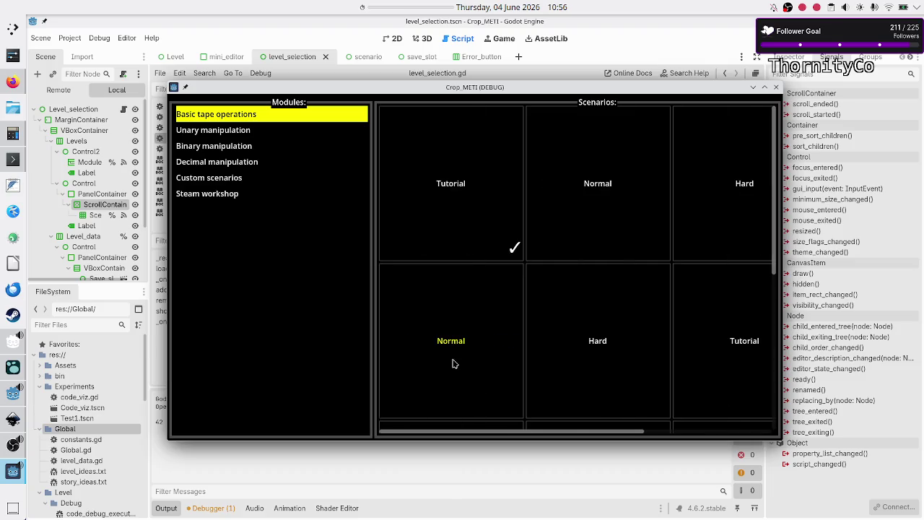
{"action": "scroll", "coordinate": [454, 361], "scroll_direction": "right", "scroll_amount": 3}
{"action": "scroll", "coordinate": [452, 368], "scroll_direction": "left", "scroll_amount": 1}
{"action": "scroll", "coordinate": [453, 368], "scroll_direction": "left", "scroll_amount": 1}
{"action": "scroll", "coordinate": [453, 367], "scroll_direction": "right", "scroll_amount": 2}
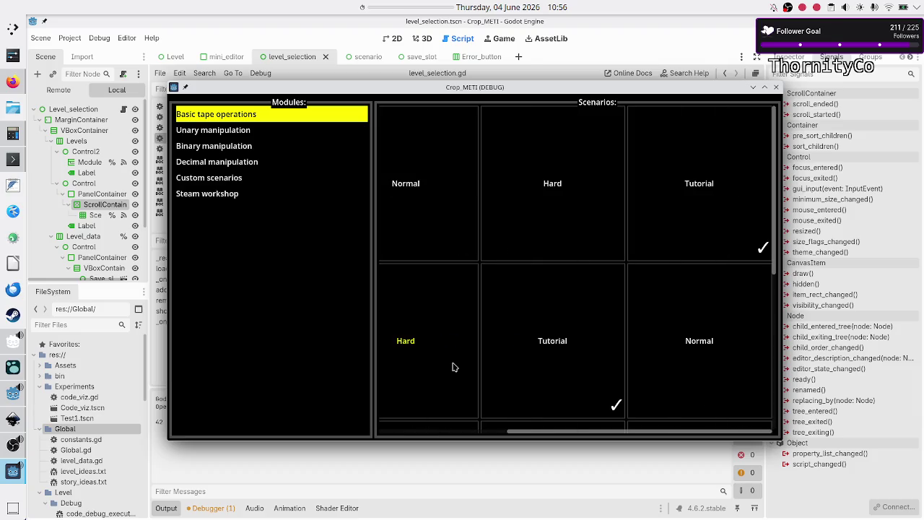
{"action": "scroll", "coordinate": [452, 367], "scroll_direction": "left", "scroll_amount": 2}
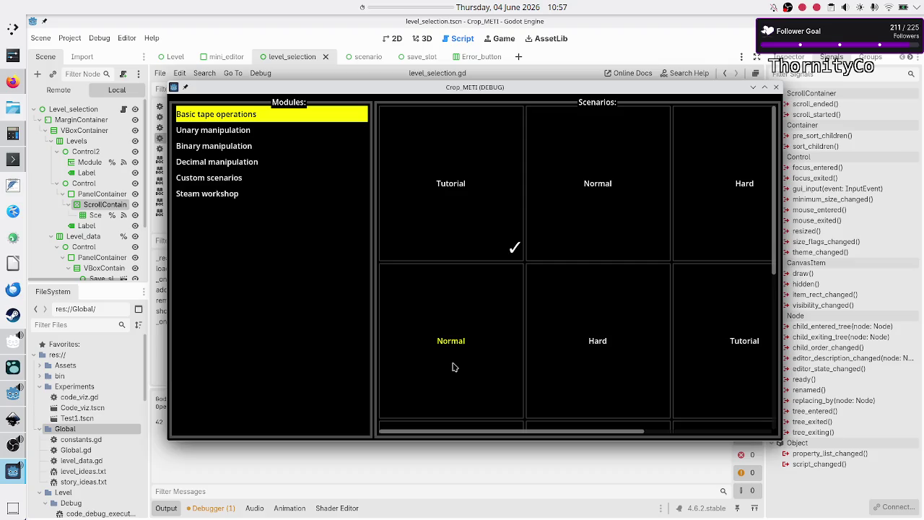
{"action": "scroll", "coordinate": [452, 367], "scroll_direction": "right", "scroll_amount": 2}
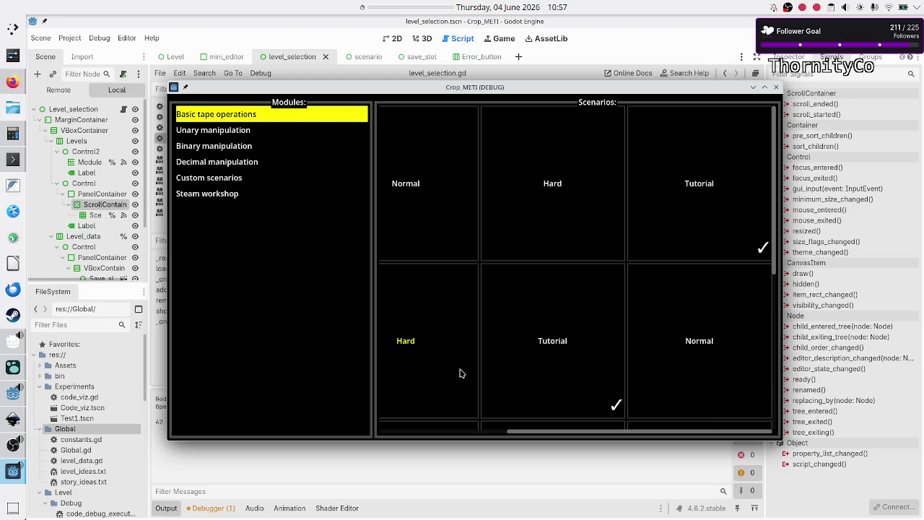
{"action": "scroll", "coordinate": [462, 373], "scroll_direction": "left", "scroll_amount": 2}
{"action": "scroll", "coordinate": [543, 294], "scroll_direction": "down", "scroll_amount": 3}
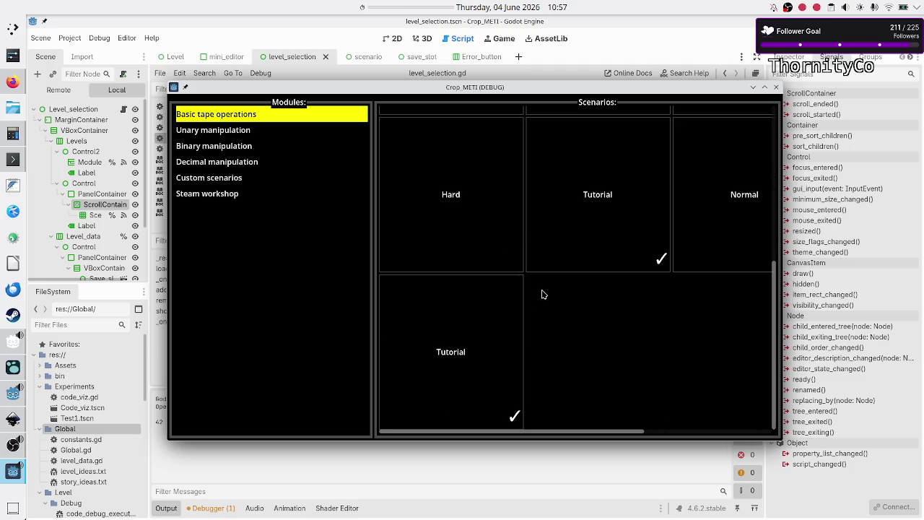
{"action": "left_click", "coordinate": [775, 87]}
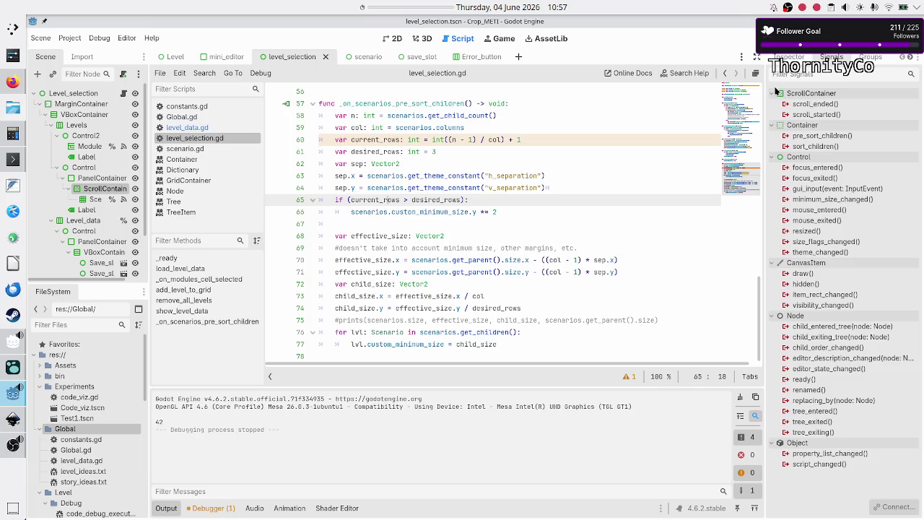
- Comment out the current_rows > desired_rows check and its height-doubling line, then rerun and show Basic tape operations
{"action": "key", "text": "Home"}
{"action": "type", "text": "#"}
{"action": "key", "text": "Down"}
{"action": "type", "text": "#"}
{"action": "key", "text": "F6"}
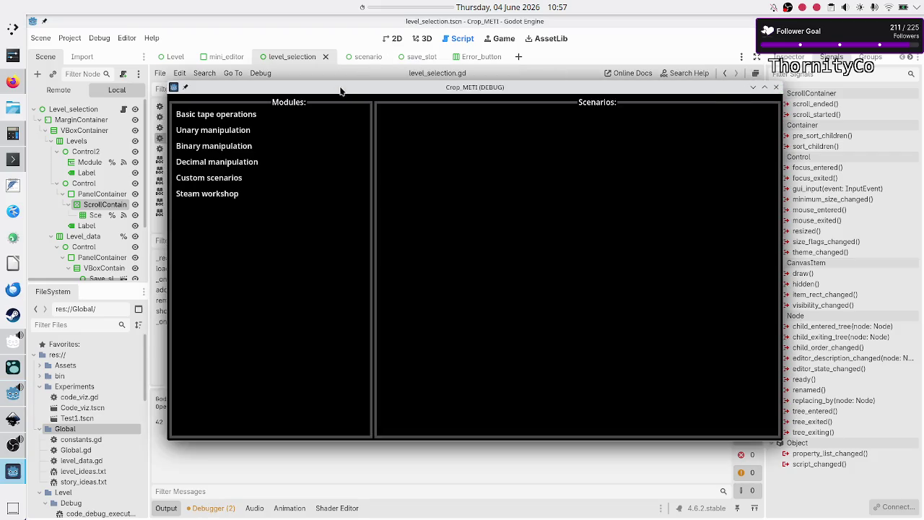
{"action": "left_click", "coordinate": [232, 118]}
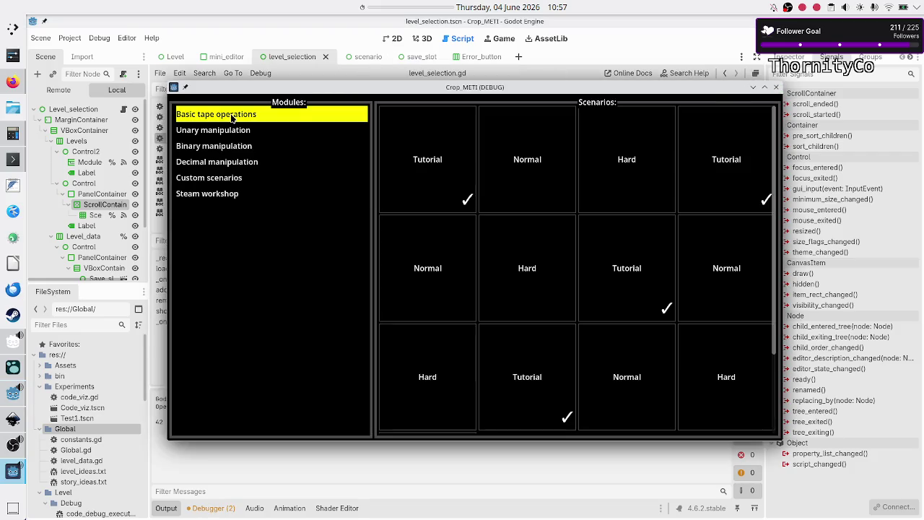
- Scroll the Basic tape operations grid, then maximise and restore the game window
{"action": "scroll", "coordinate": [537, 193], "scroll_direction": "down", "scroll_amount": 3}
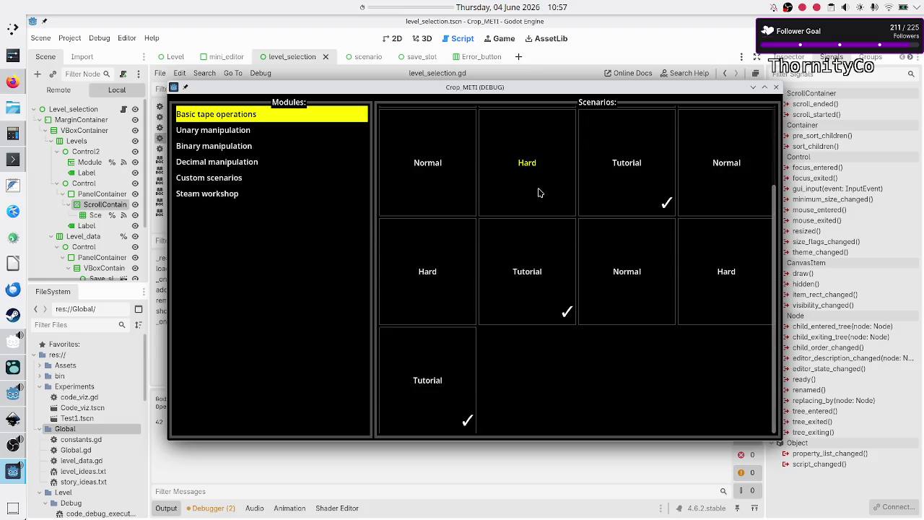
{"action": "scroll", "coordinate": [538, 193], "scroll_direction": "up", "scroll_amount": 3}
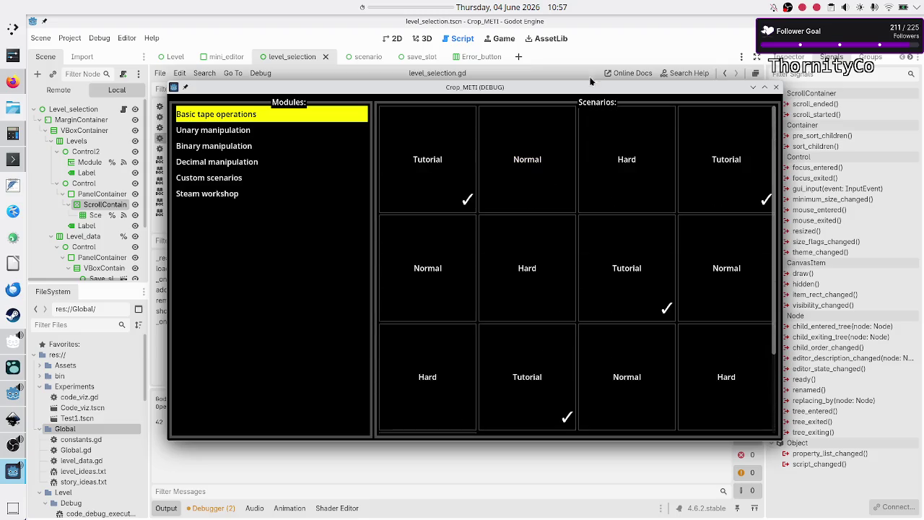
{"action": "double_click", "coordinate": [578, 92]}
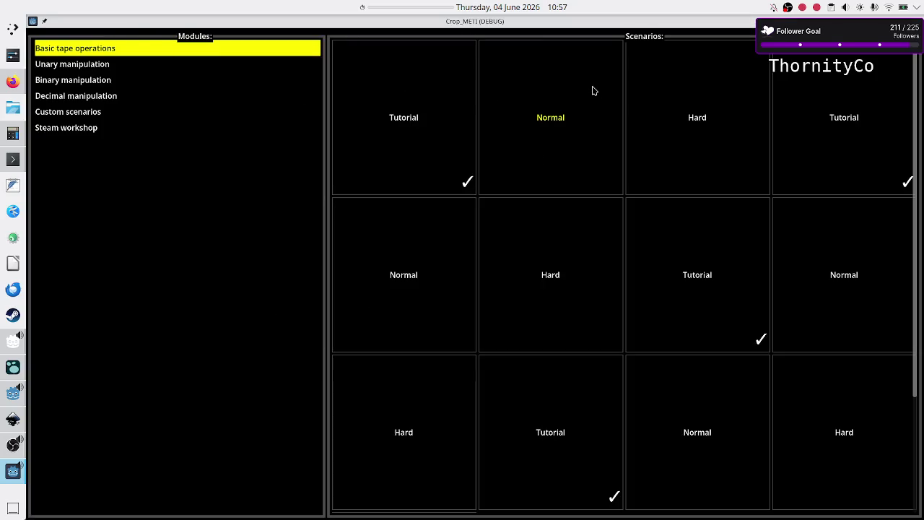
{"action": "scroll", "coordinate": [619, 193], "scroll_direction": "down", "scroll_amount": 3}
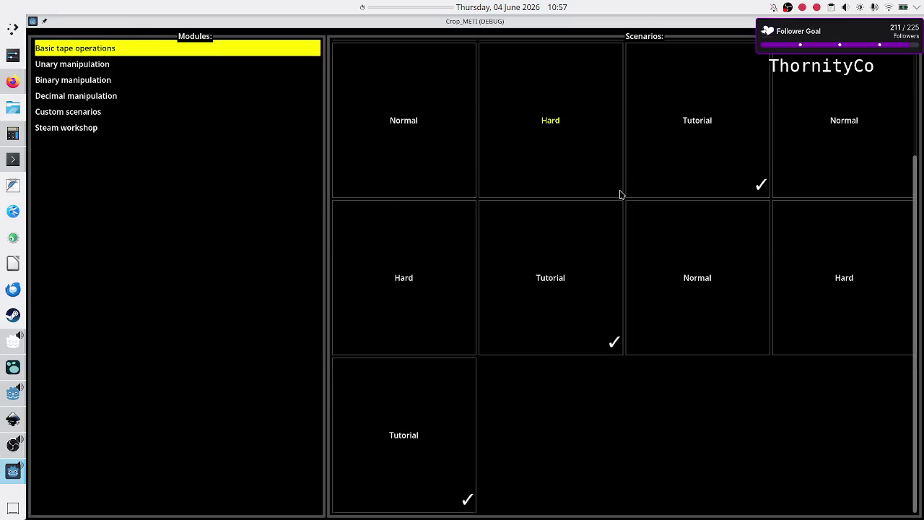
{"action": "scroll", "coordinate": [620, 193], "scroll_direction": "up", "scroll_amount": 3}
{"action": "scroll", "coordinate": [620, 193], "scroll_direction": "down", "scroll_amount": 1}
{"action": "scroll", "coordinate": [620, 194], "scroll_direction": "up", "scroll_amount": 1}
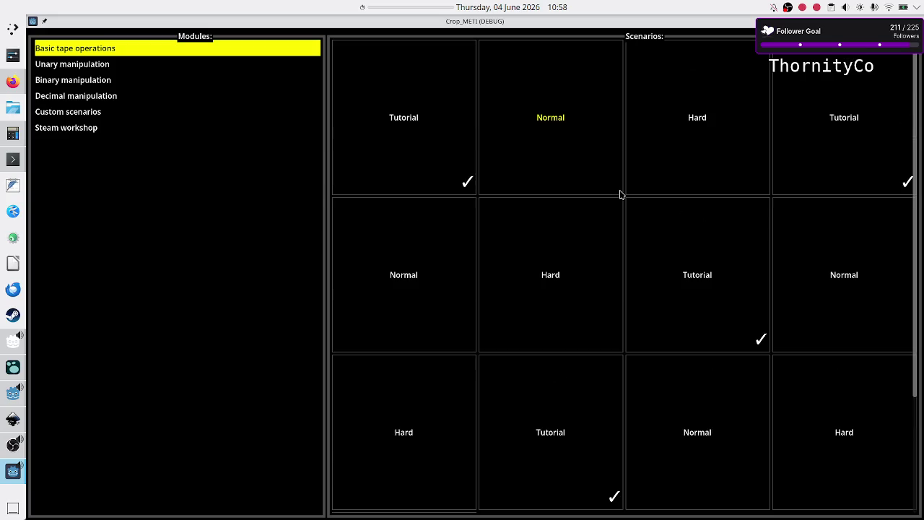
{"action": "scroll", "coordinate": [619, 193], "scroll_direction": "down", "scroll_amount": 3}
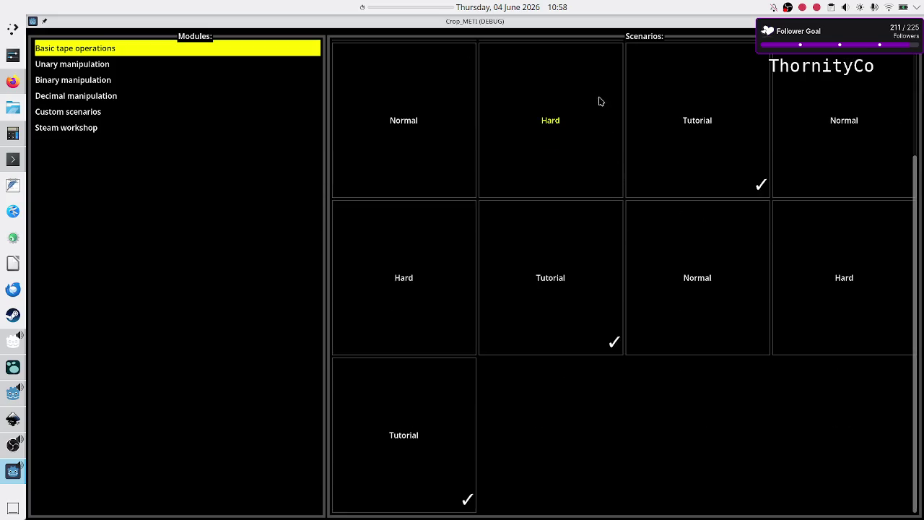
{"action": "double_click", "coordinate": [627, 24]}
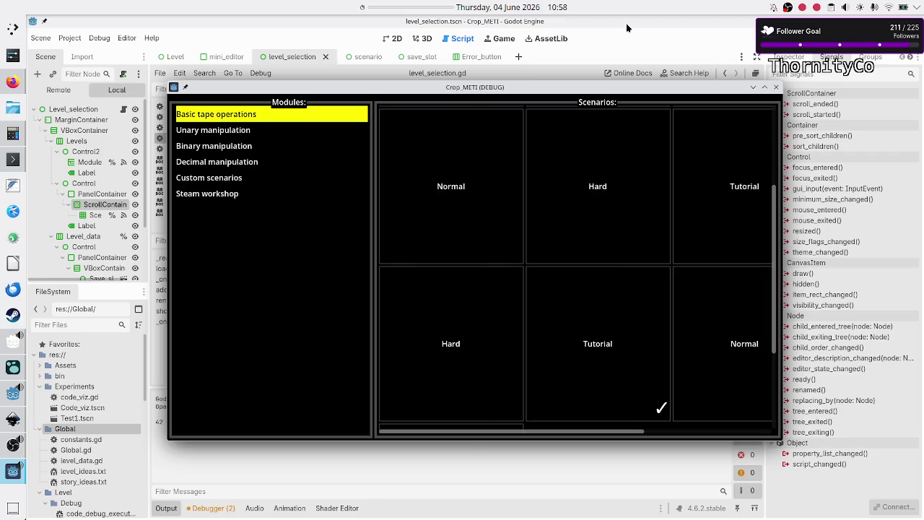
- Scroll the oversized three-column grid sideways across its tiles, then close the game
{"action": "scroll", "coordinate": [483, 386], "scroll_direction": "right", "scroll_amount": 2}
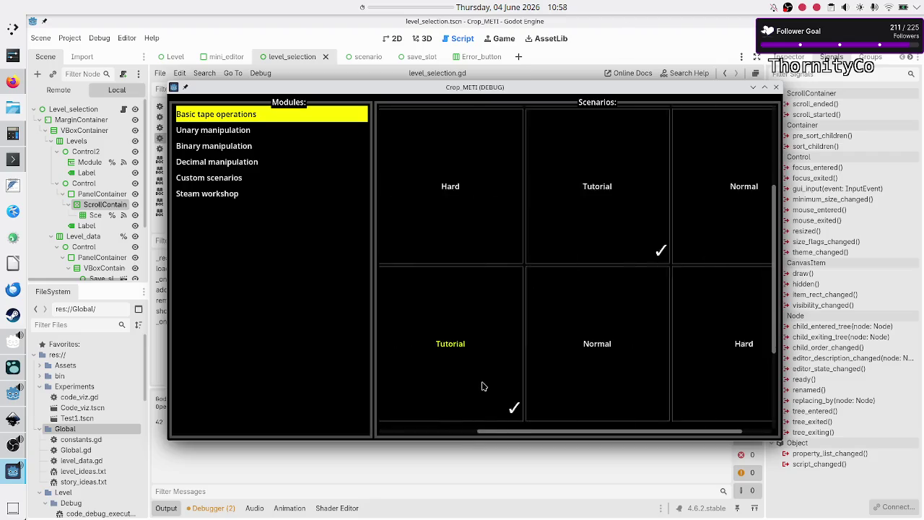
{"action": "scroll", "coordinate": [483, 386], "scroll_direction": "left", "scroll_amount": 2}
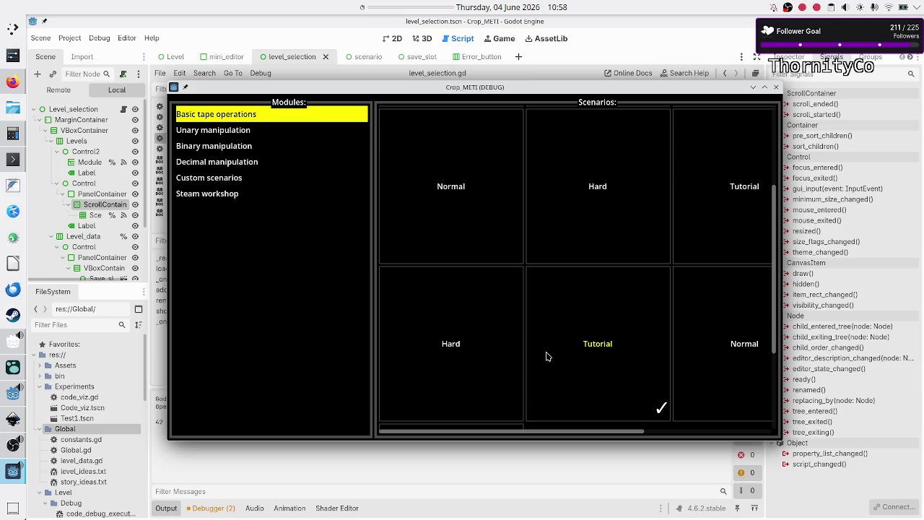
{"action": "scroll", "coordinate": [545, 356], "scroll_direction": "right", "scroll_amount": 2}
{"action": "scroll", "coordinate": [545, 357], "scroll_direction": "left", "scroll_amount": 2}
{"action": "scroll", "coordinate": [545, 357], "scroll_direction": "right", "scroll_amount": 2}
{"action": "scroll", "coordinate": [545, 357], "scroll_direction": "left", "scroll_amount": 2}
{"action": "scroll", "coordinate": [546, 357], "scroll_direction": "right", "scroll_amount": 2}
{"action": "scroll", "coordinate": [546, 357], "scroll_direction": "left", "scroll_amount": 2}
{"action": "scroll", "coordinate": [545, 356], "scroll_direction": "right", "scroll_amount": 2}
{"action": "scroll", "coordinate": [546, 357], "scroll_direction": "left", "scroll_amount": 2}
{"action": "scroll", "coordinate": [546, 357], "scroll_direction": "right", "scroll_amount": 2}
{"action": "scroll", "coordinate": [546, 357], "scroll_direction": "left", "scroll_amount": 2}
{"action": "scroll", "coordinate": [546, 357], "scroll_direction": "right", "scroll_amount": 2}
{"action": "scroll", "coordinate": [546, 356], "scroll_direction": "left", "scroll_amount": 2}
{"action": "scroll", "coordinate": [546, 357], "scroll_direction": "right", "scroll_amount": 2}
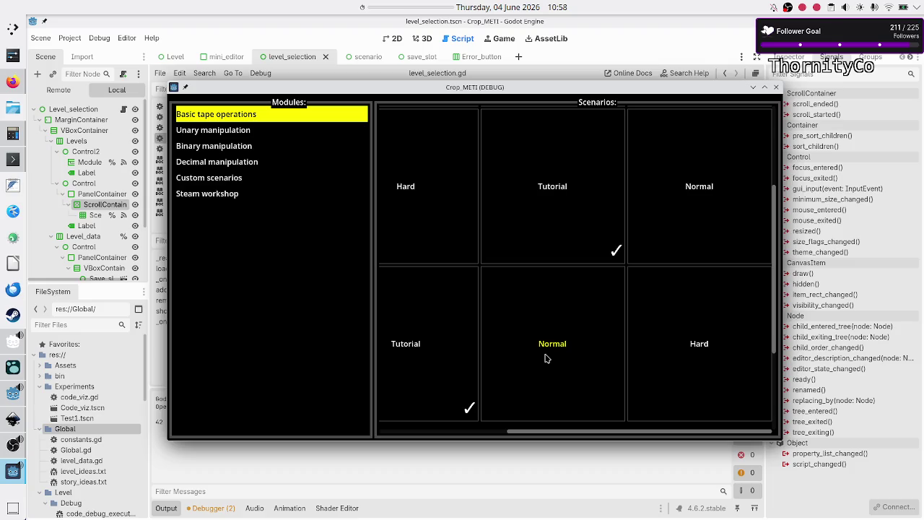
{"action": "scroll", "coordinate": [561, 331], "scroll_direction": "left", "scroll_amount": 2}
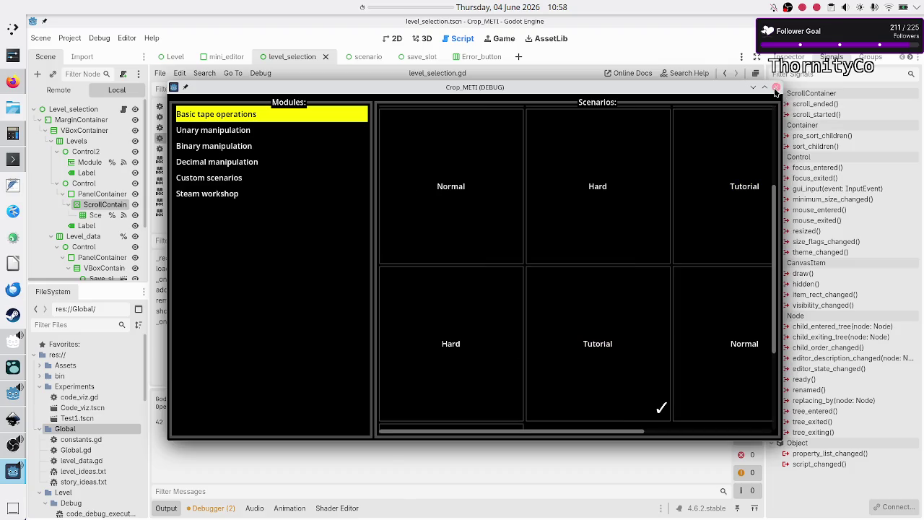
{"action": "left_click", "coordinate": [776, 89]}
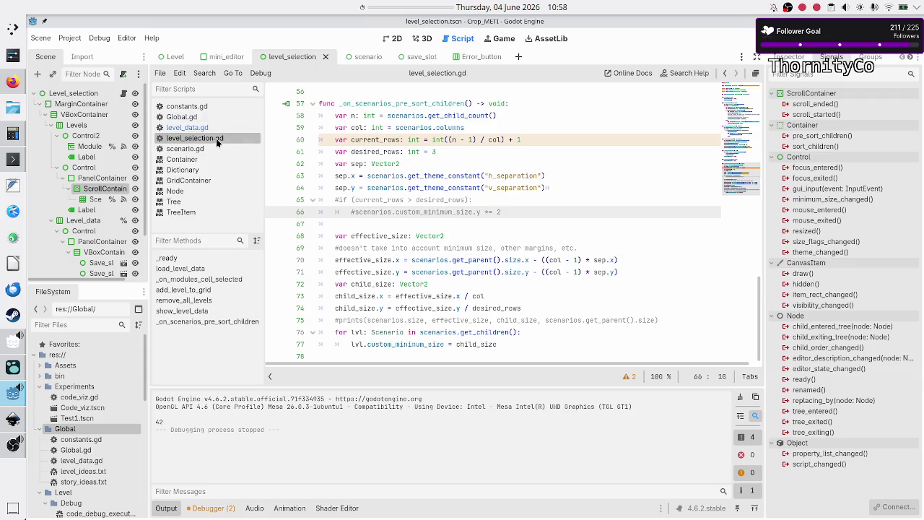
- Remove the last 0 so category 0 has twelve levels, then rerun and show Basic tape operations
{"action": "left_click", "coordinate": [186, 127]}
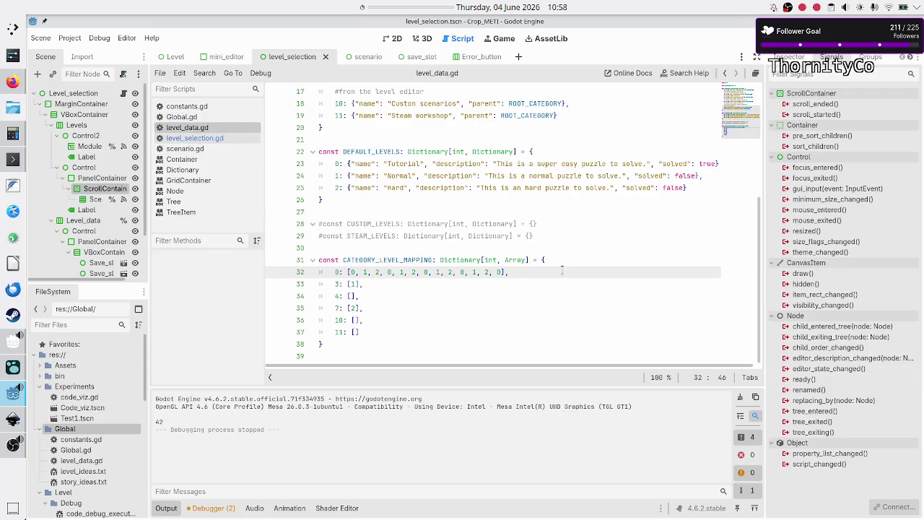
{"action": "key", "text": "BackSpace"}
{"action": "key", "text": "BackSpace"}
{"action": "key", "text": "BackSpace"}
{"action": "key", "text": "F5"}
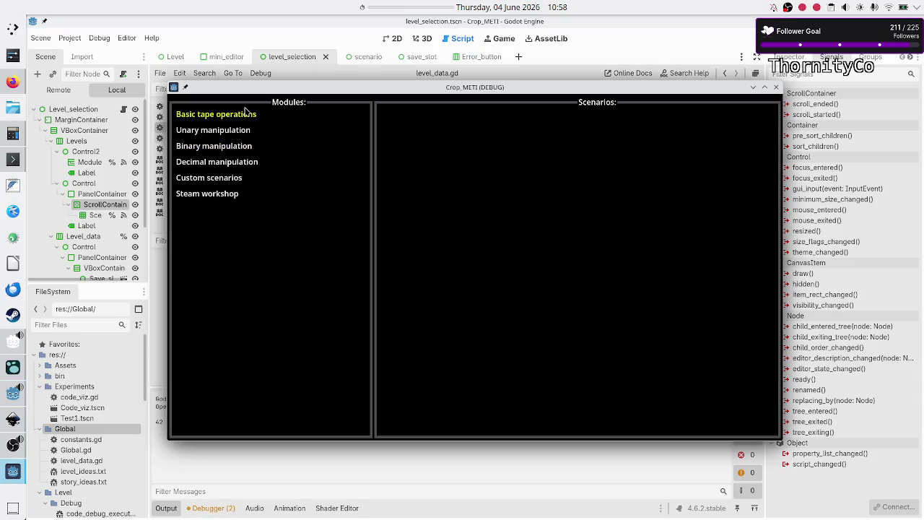
{"action": "left_click", "coordinate": [245, 113]}
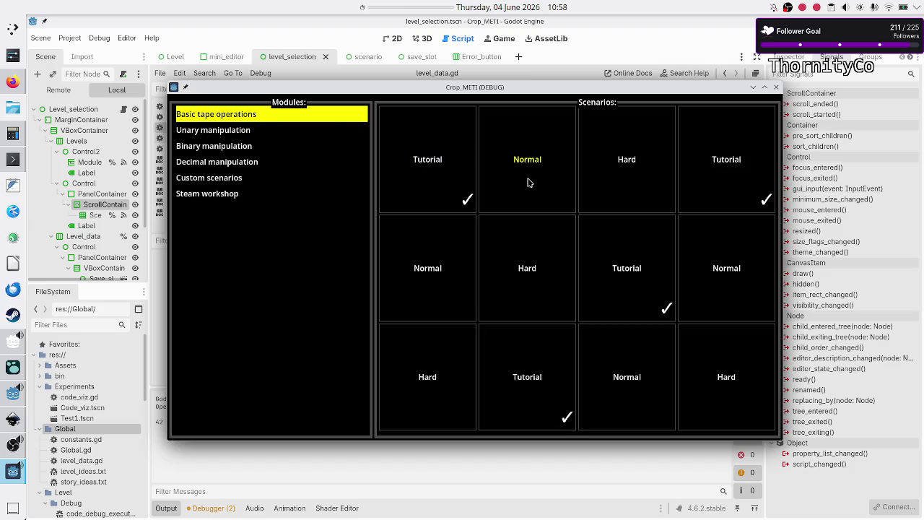
- Maximize and restore the running game window, then close the game
{"action": "double_click", "coordinate": [611, 94]}
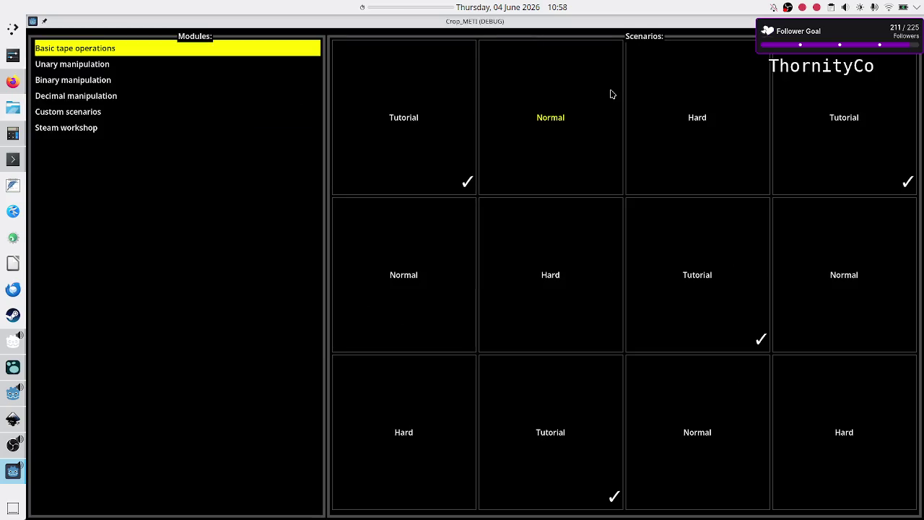
{"action": "double_click", "coordinate": [603, 26]}
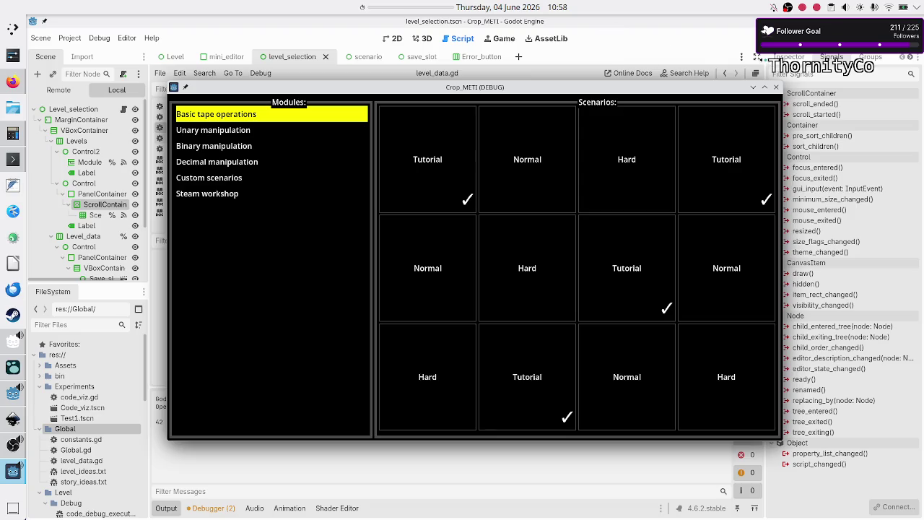
{"action": "left_click", "coordinate": [776, 87]}
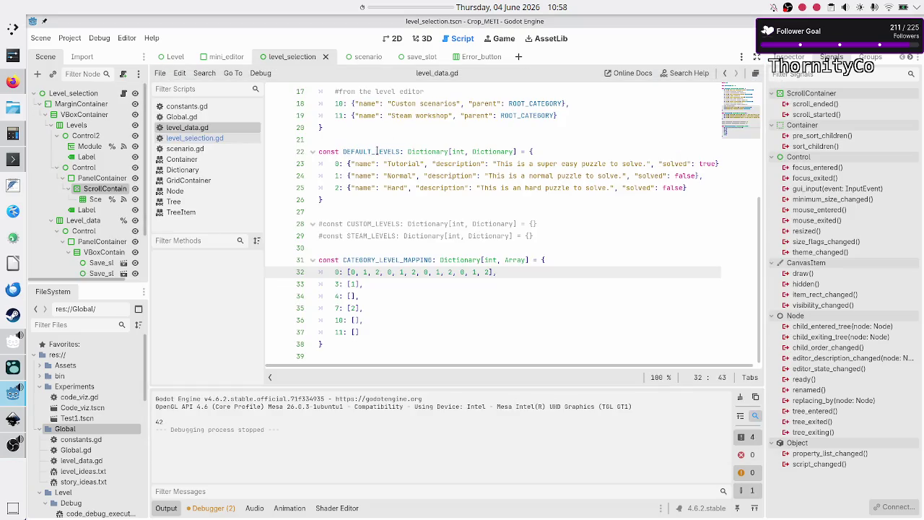
- Append ', 0' to line 32's category 0 list, run, and scroll the Basic tape operations scenarios
{"action": "type", "text": ", "}
{"action": "type", "text": "0"}
{"action": "key", "text": "F6"}
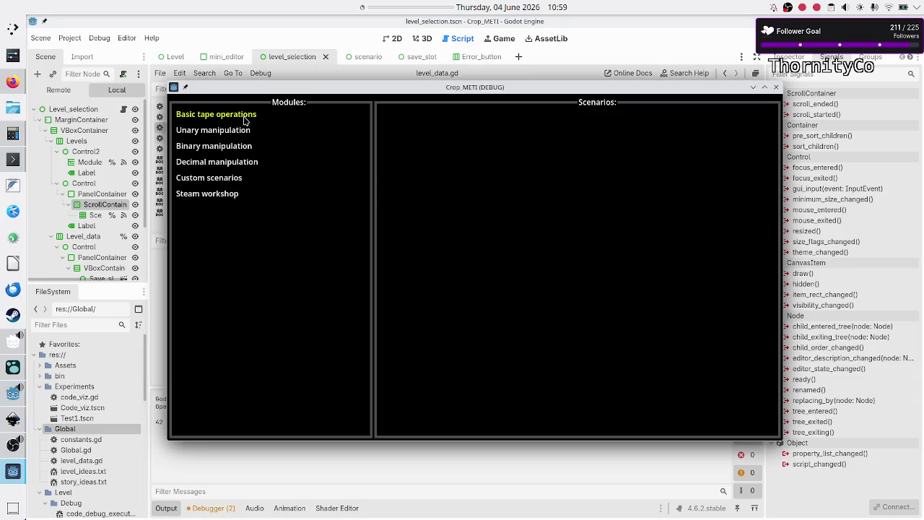
{"action": "left_click", "coordinate": [245, 120]}
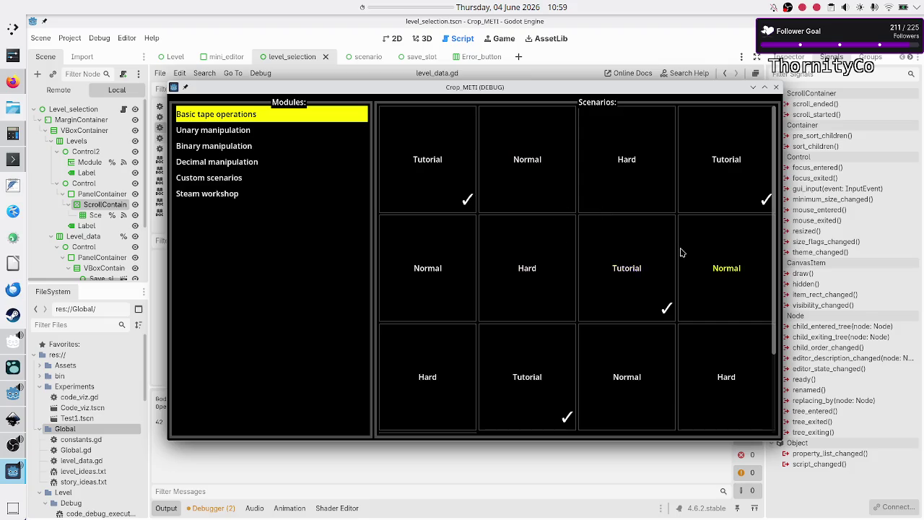
{"action": "scroll", "coordinate": [642, 256], "scroll_direction": "down", "scroll_amount": 3}
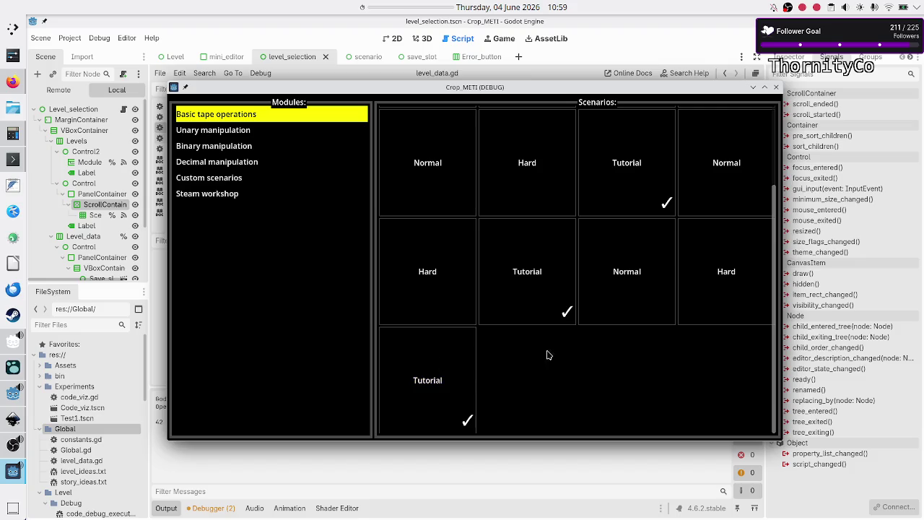
{"action": "scroll", "coordinate": [443, 195], "scroll_direction": "up", "scroll_amount": 2}
{"action": "scroll", "coordinate": [443, 196], "scroll_direction": "down", "scroll_amount": 2}
- Maximize and restore the game window while scrolling the grid, then stop the game
{"action": "double_click", "coordinate": [632, 89]}
{"action": "scroll", "coordinate": [632, 90], "scroll_direction": "down", "scroll_amount": 2}
{"action": "scroll", "coordinate": [633, 89], "scroll_direction": "up", "scroll_amount": 2}
{"action": "double_click", "coordinate": [616, 21]}
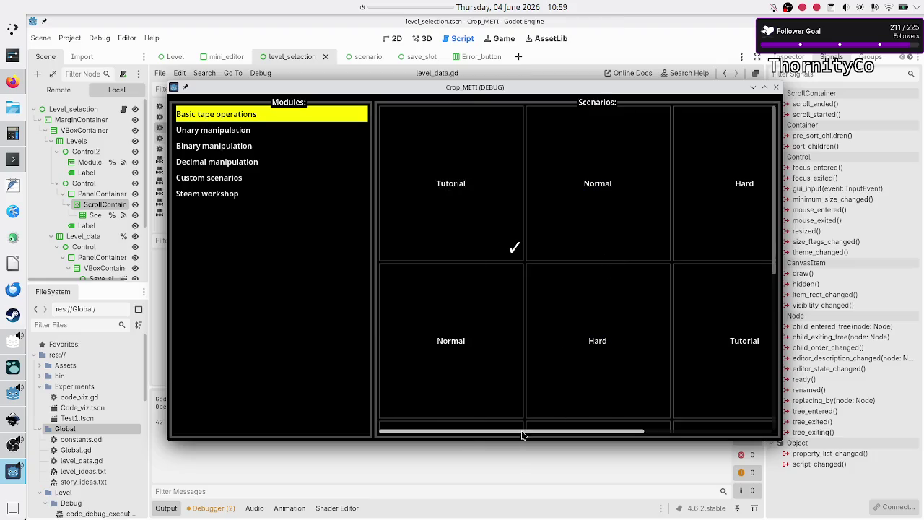
{"action": "mouse_move", "coordinate": [525, 432]}
{"action": "left_mouse_down"}
{"action": "mouse_move", "coordinate": [661, 424]}
{"action": "mouse_move", "coordinate": [547, 415]}
{"action": "mouse_move", "coordinate": [519, 421]}
{"action": "mouse_move", "coordinate": [765, 406]}
{"action": "mouse_move", "coordinate": [395, 421]}
{"action": "mouse_move", "coordinate": [714, 415]}
{"action": "left_mouse_up"}
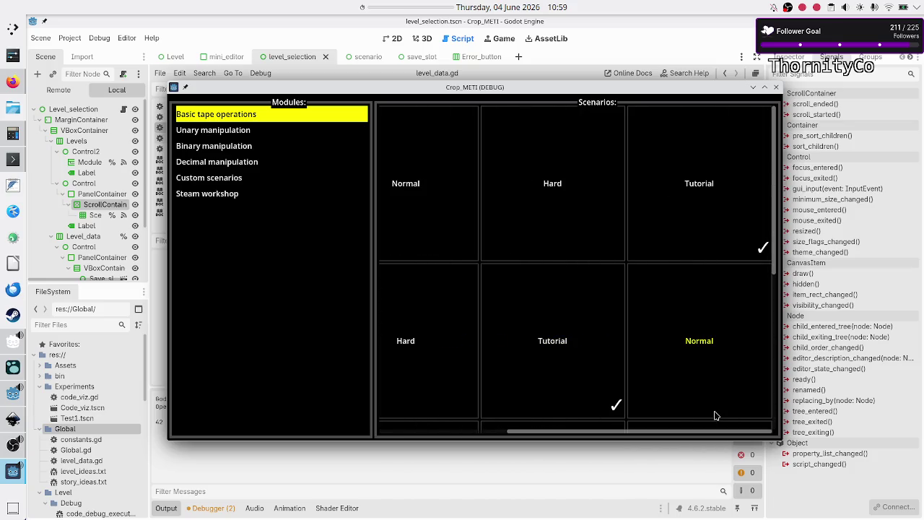
{"action": "left_click", "coordinate": [774, 88]}
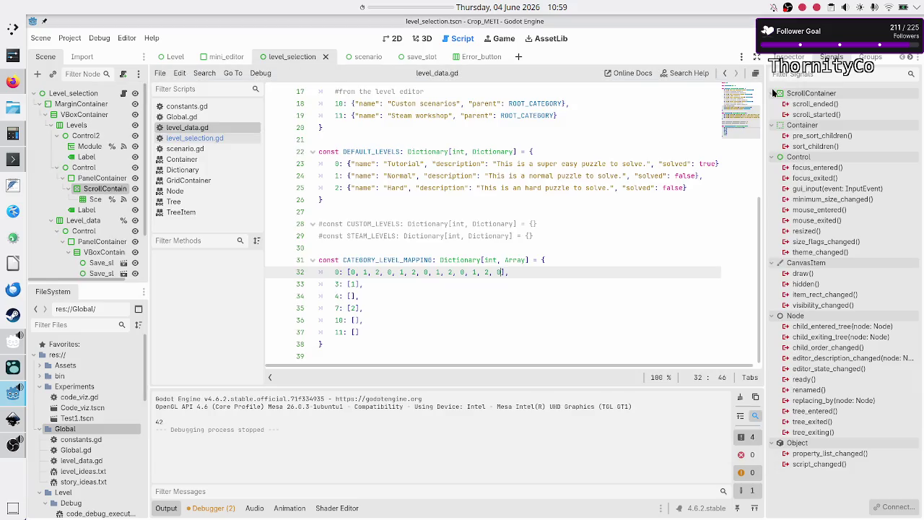
- Look through constants.gd and level_data.gd, then open level_selection.gd
{"action": "left_click", "coordinate": [217, 103]}
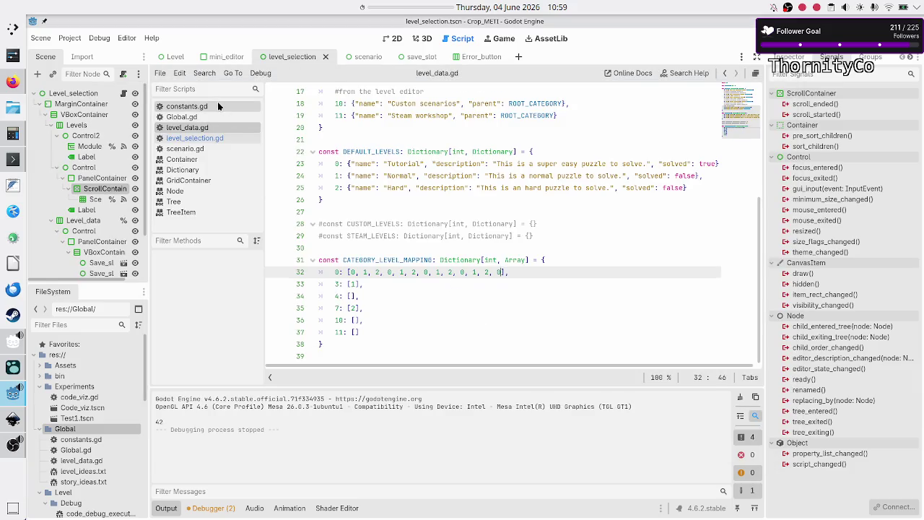
{"action": "left_click", "coordinate": [202, 128]}
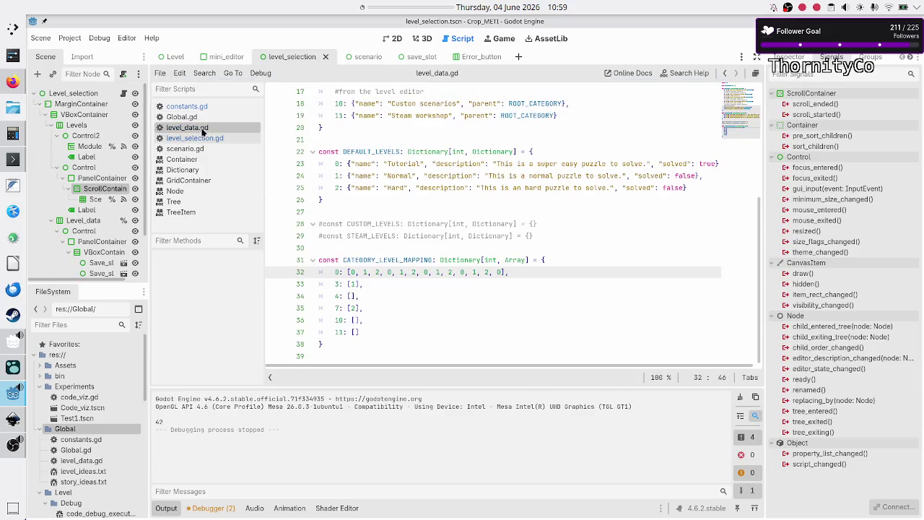
{"action": "left_click", "coordinate": [213, 139]}
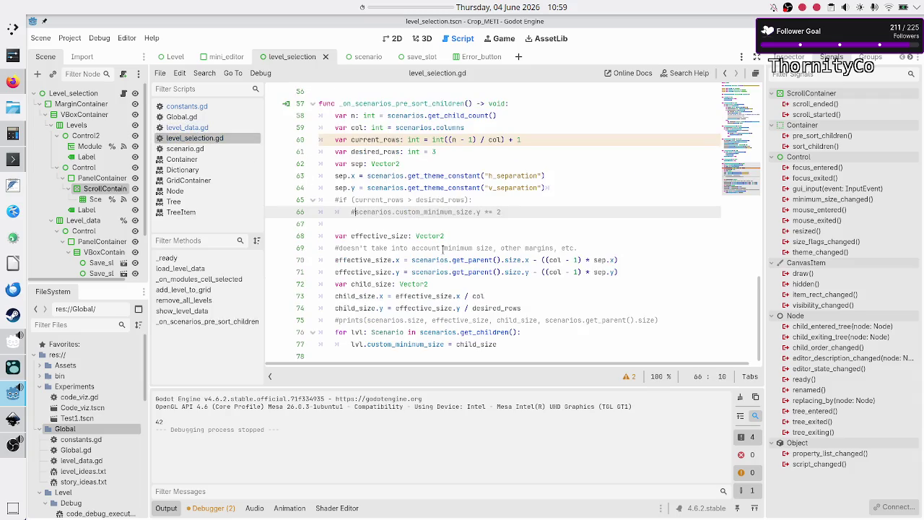
{"action": "scroll", "coordinate": [443, 248], "scroll_direction": "up", "scroll_amount": 1}
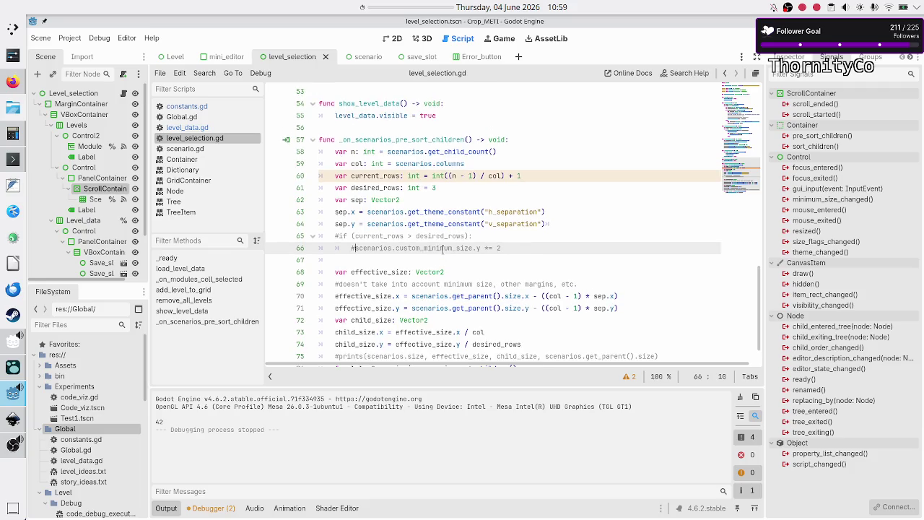
{"action": "scroll", "coordinate": [442, 249], "scroll_direction": "down", "scroll_amount": 1}
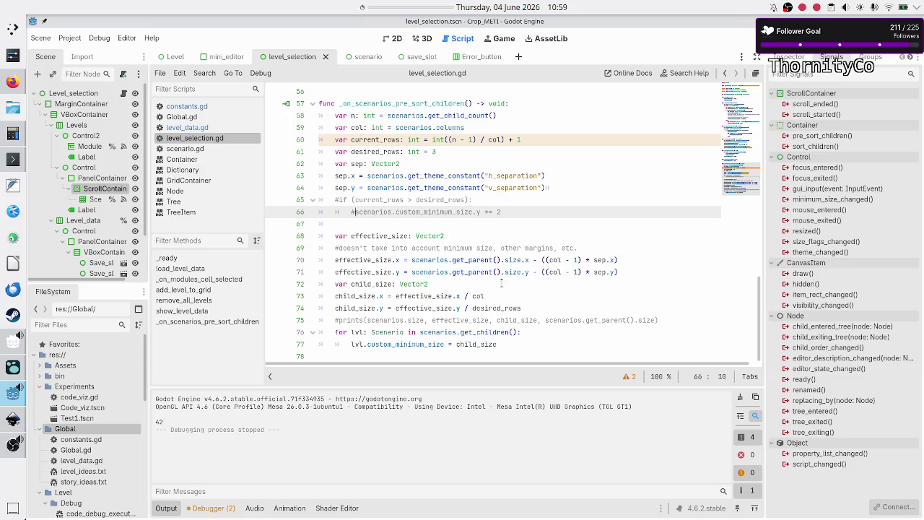
- Uncomment the size prints(...) on line 75 of the pre-sort handler, then save and run
{"action": "left_click", "coordinate": [530, 300]}
{"action": "key", "text": "Down"}
{"action": "key", "text": "Down"}
{"action": "key", "text": "Home"}
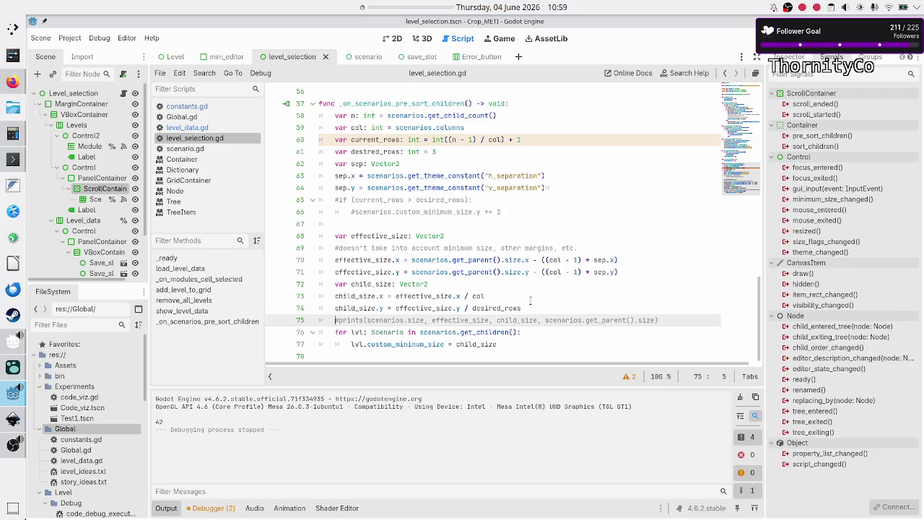
{"action": "key", "text": "BackSpace"}
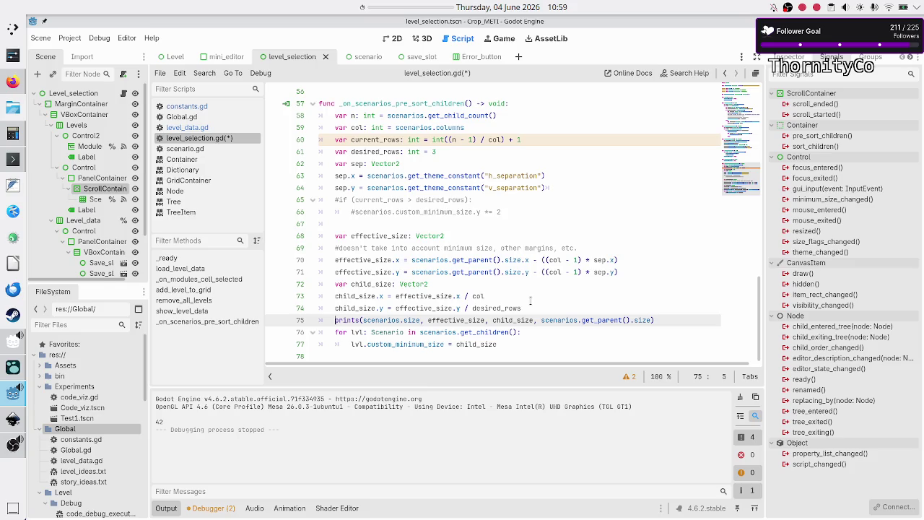
{"action": "key", "text": "F5"}
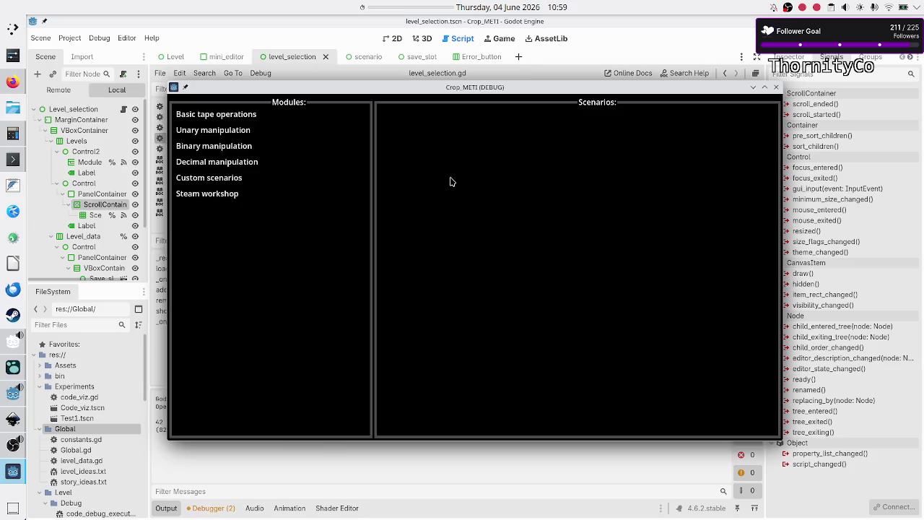
- Show Basic tape operations, move the game window, and maximize then restore it while checking logs
{"action": "left_click", "coordinate": [250, 116]}
{"action": "left_click_drag", "start_coordinate": [355, 86], "coordinate": [445, 68]}
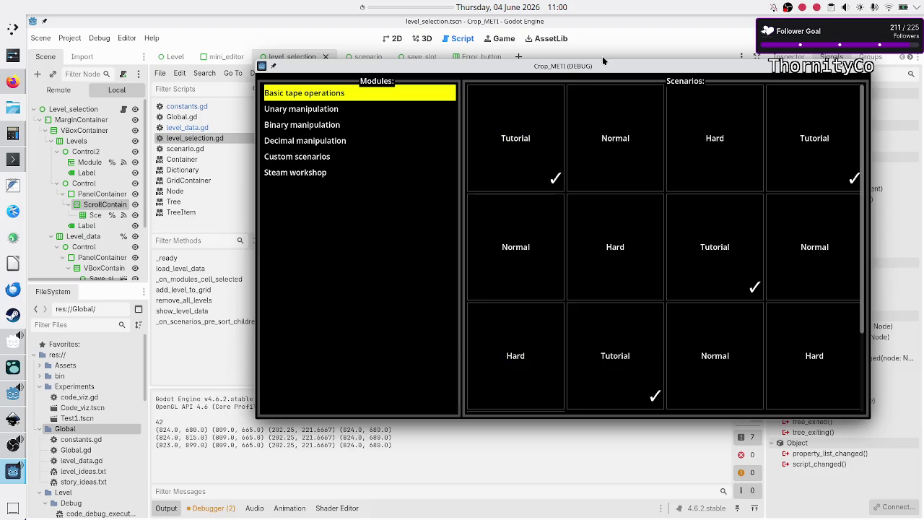
{"action": "double_click", "coordinate": [580, 66]}
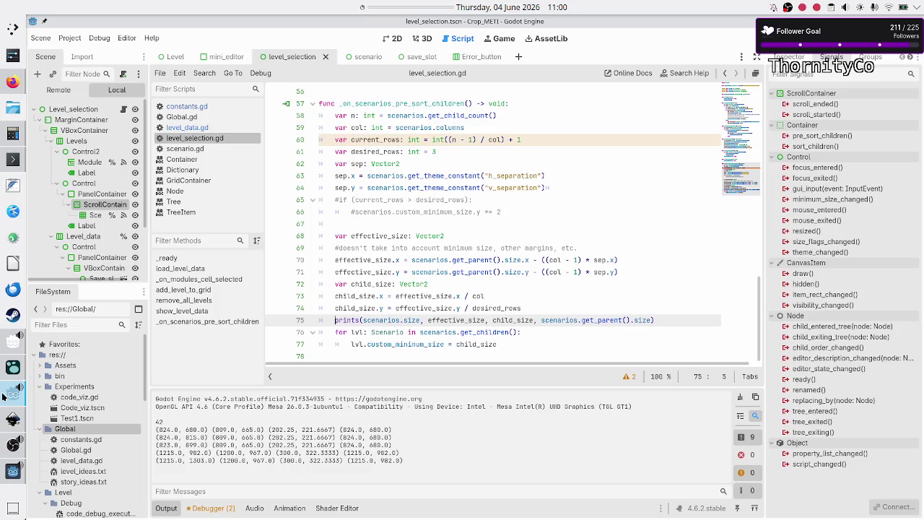
{"action": "left_click", "coordinate": [13, 393]}
{"action": "left_click", "coordinate": [6, 470]}
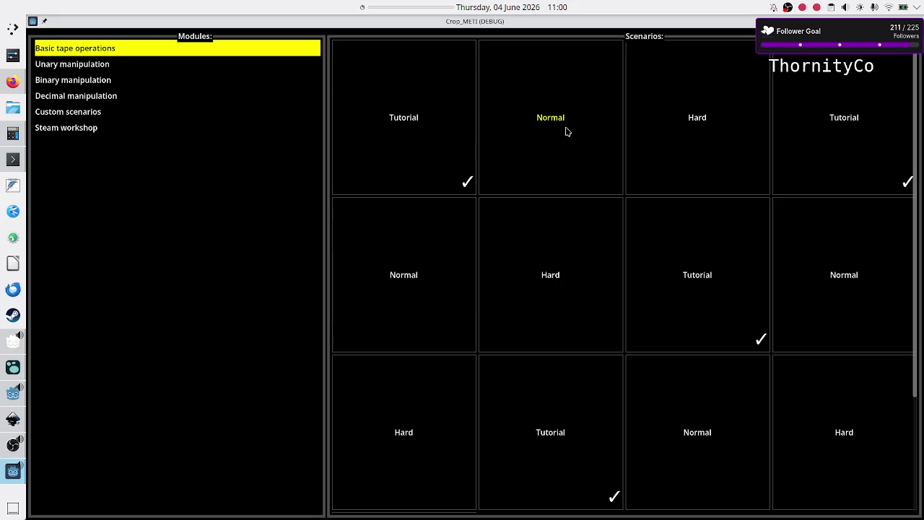
{"action": "double_click", "coordinate": [570, 23]}
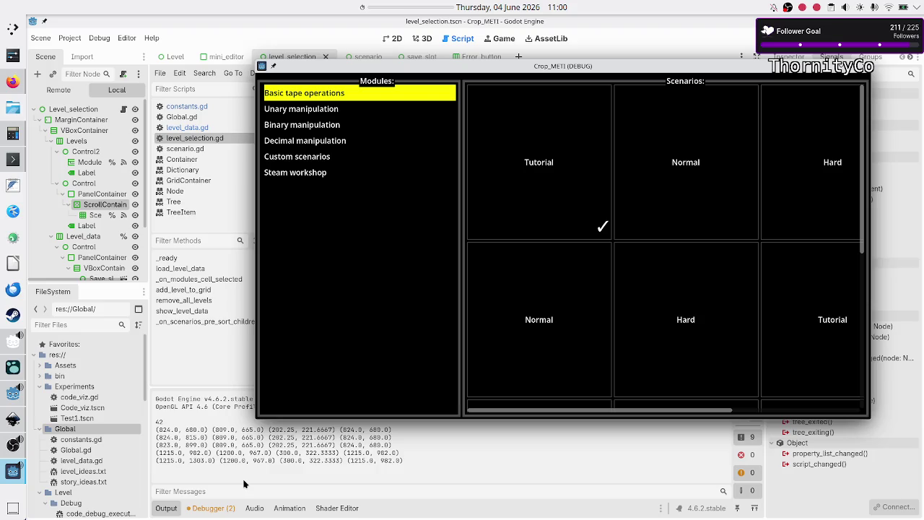
- Note the logged 1215 size, clear the output, maximize and restore again, then stop the game
{"action": "left_click", "coordinate": [244, 483]}
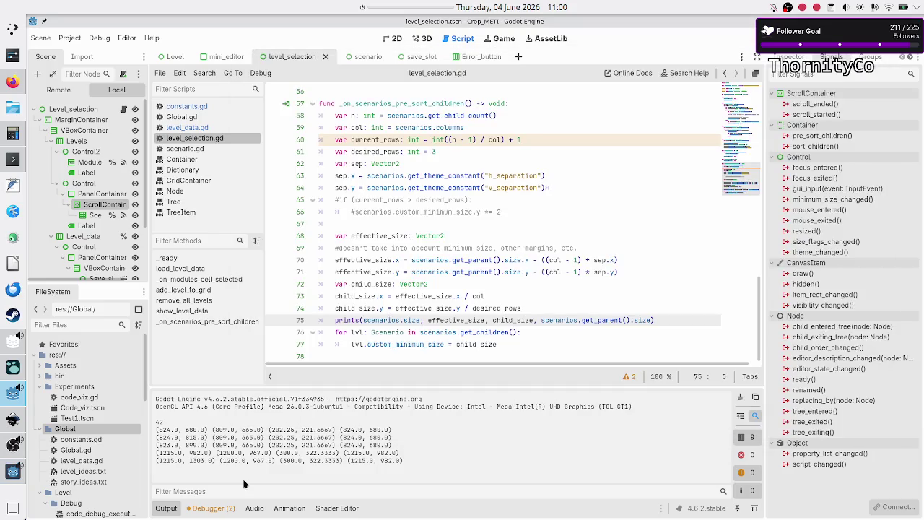
{"action": "double_click", "coordinate": [361, 463]}
{"action": "left_click", "coordinate": [12, 471]}
{"action": "double_click", "coordinate": [582, 69]}
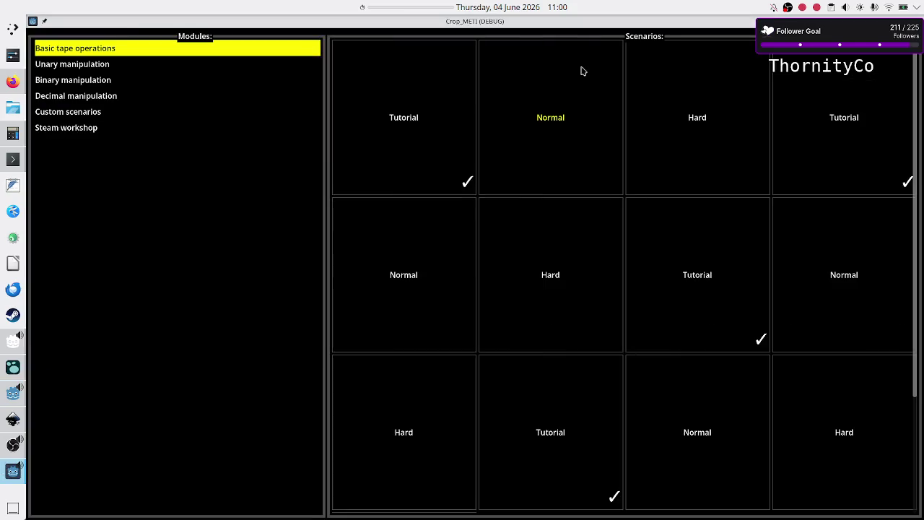
{"action": "left_click", "coordinate": [11, 395]}
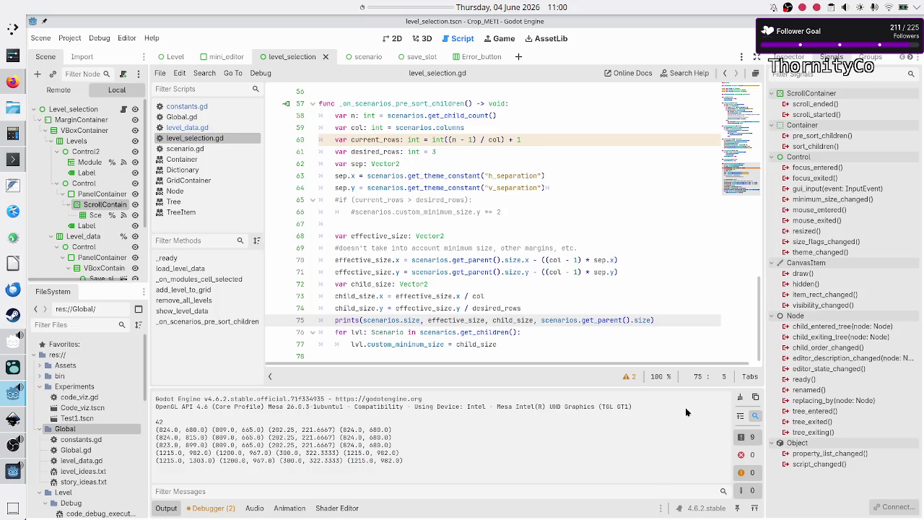
{"action": "left_click", "coordinate": [740, 397]}
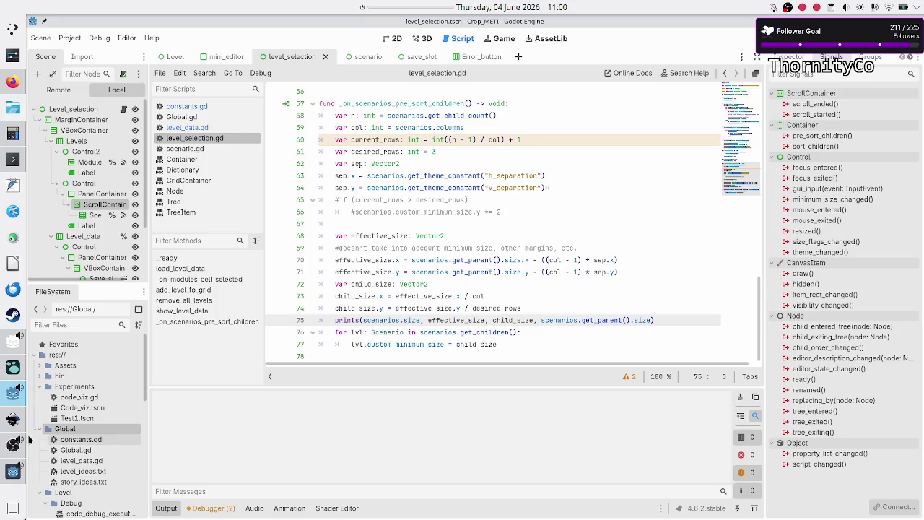
{"action": "left_click", "coordinate": [4, 479]}
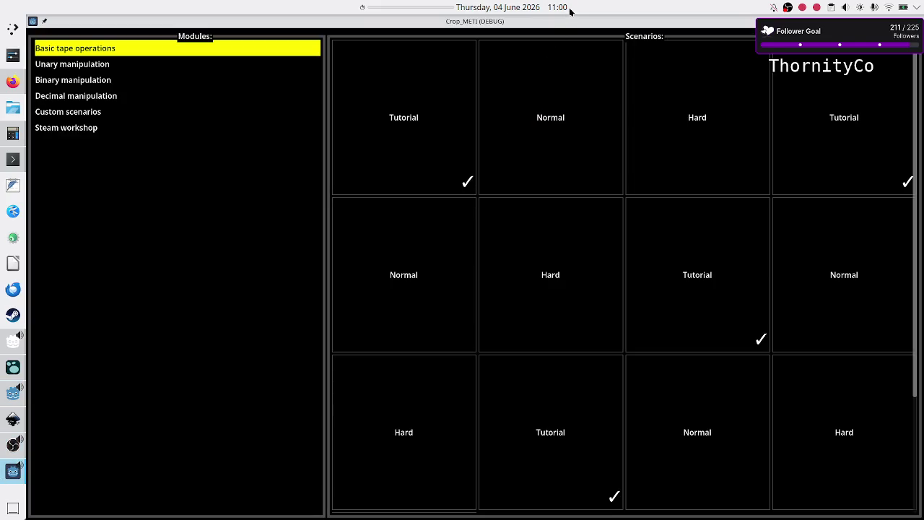
{"action": "double_click", "coordinate": [567, 19]}
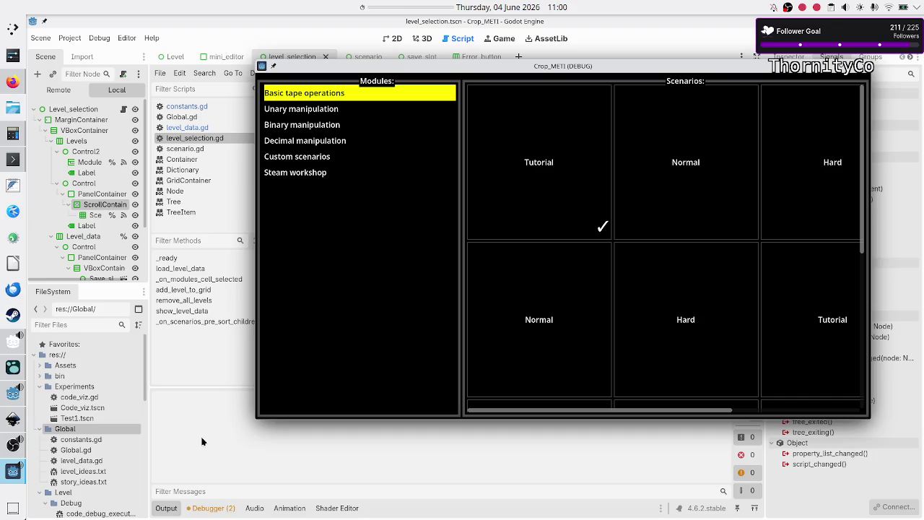
{"action": "key", "text": "F8"}
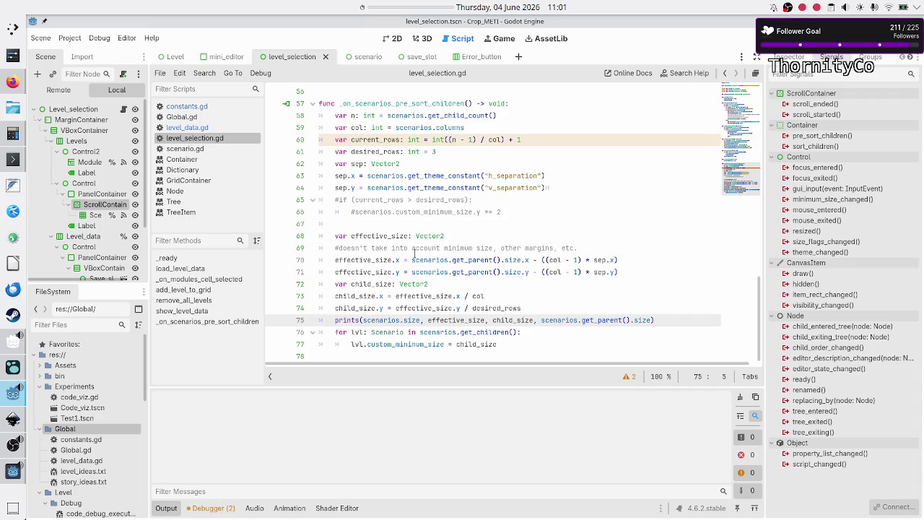
- Review the pre-sort function and select the _on_scenarios_pre_sort_children name
{"action": "left_click", "coordinate": [413, 103]}
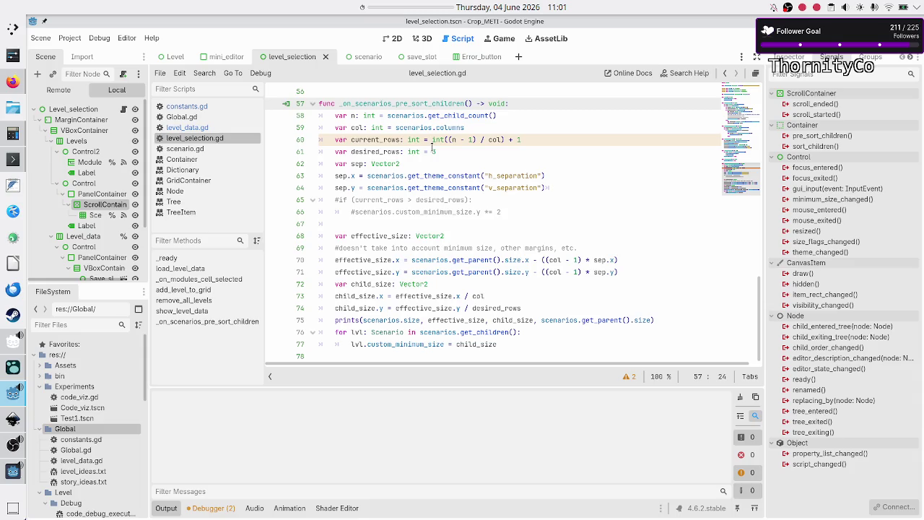
{"action": "scroll", "coordinate": [459, 153], "scroll_direction": "up", "scroll_amount": 1}
{"action": "scroll", "coordinate": [459, 153], "scroll_direction": "down", "scroll_amount": 1}
{"action": "mouse_move", "coordinate": [377, 319]}
{"action": "left_click", "coordinate": [494, 220]}
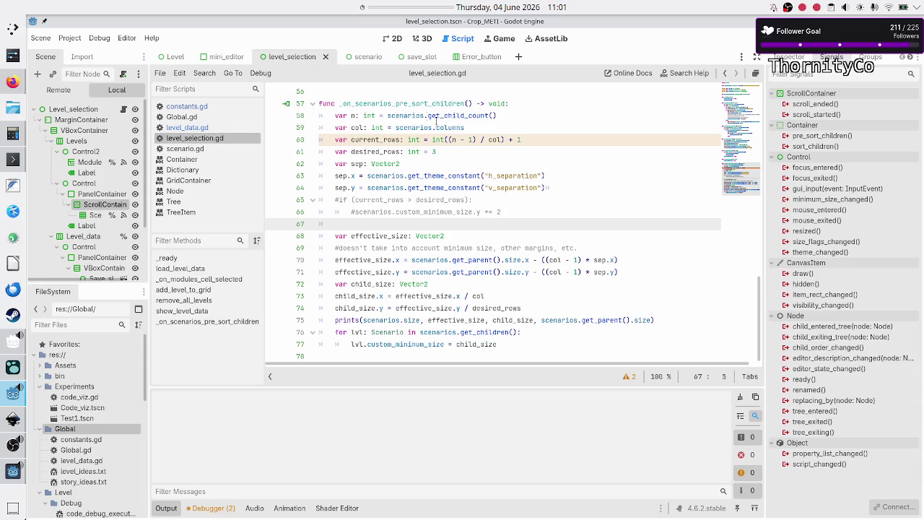
{"action": "double_click", "coordinate": [387, 102]}
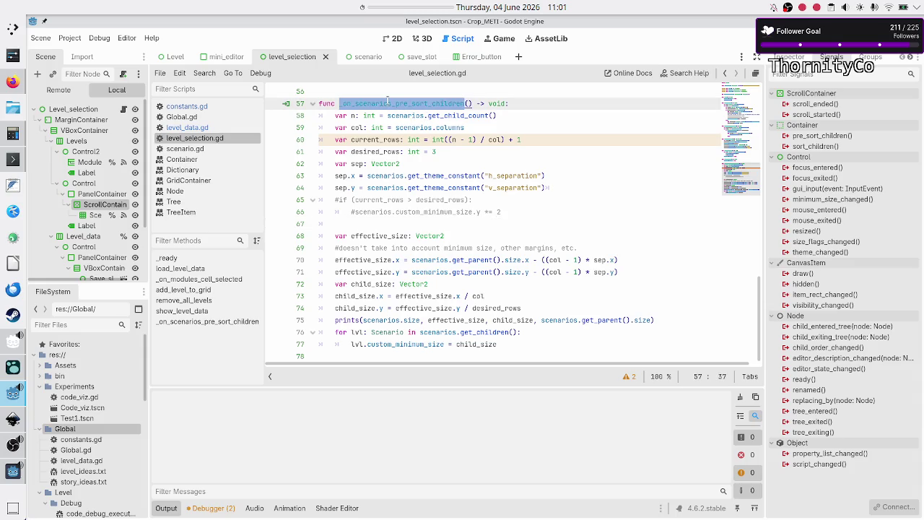
- Check the two script warnings in the debugger, stop the game, and open level_data.gd
{"action": "left_click", "coordinate": [10, 472]}
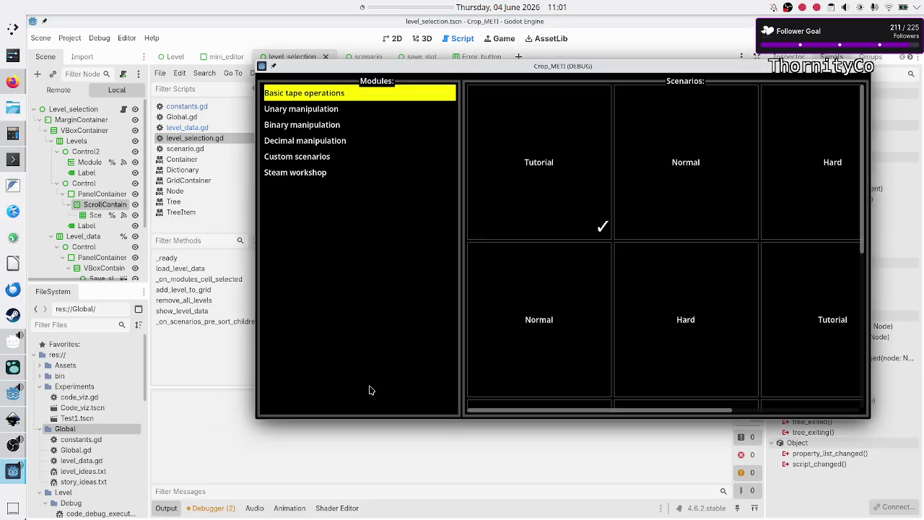
{"action": "left_click", "coordinate": [228, 420]}
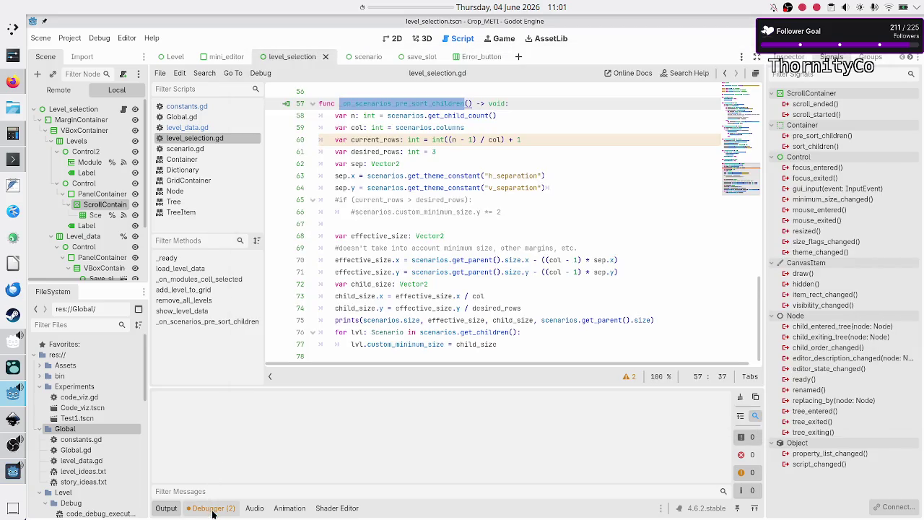
{"action": "left_click", "coordinate": [213, 511]}
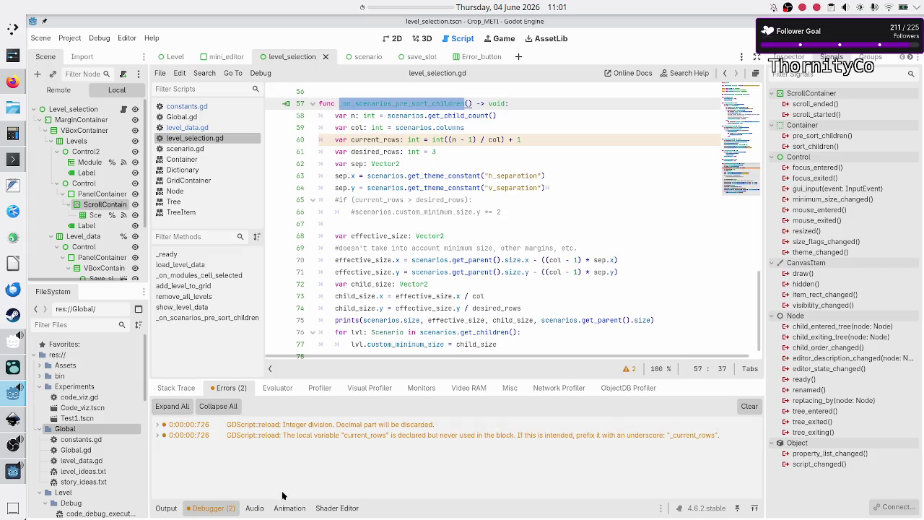
{"action": "left_click", "coordinate": [198, 509]}
{"action": "left_click", "coordinate": [166, 509]}
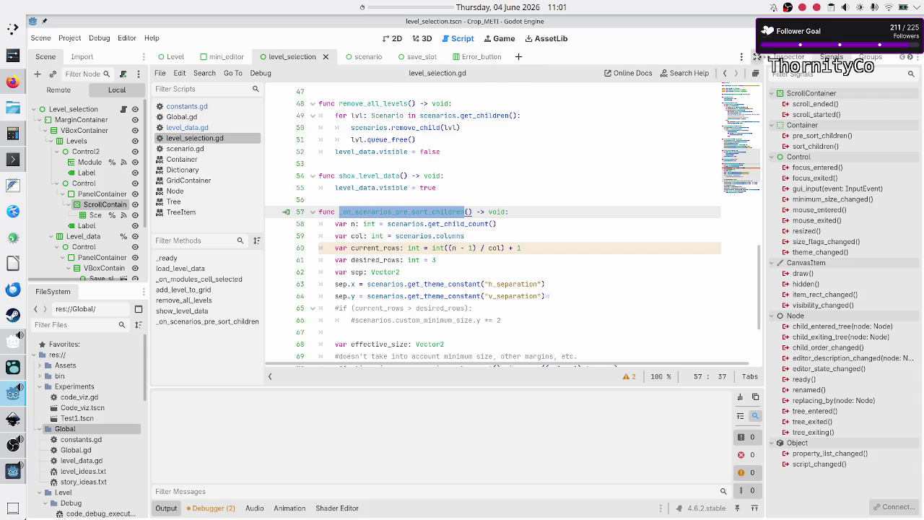
{"action": "left_click", "coordinate": [801, 39]}
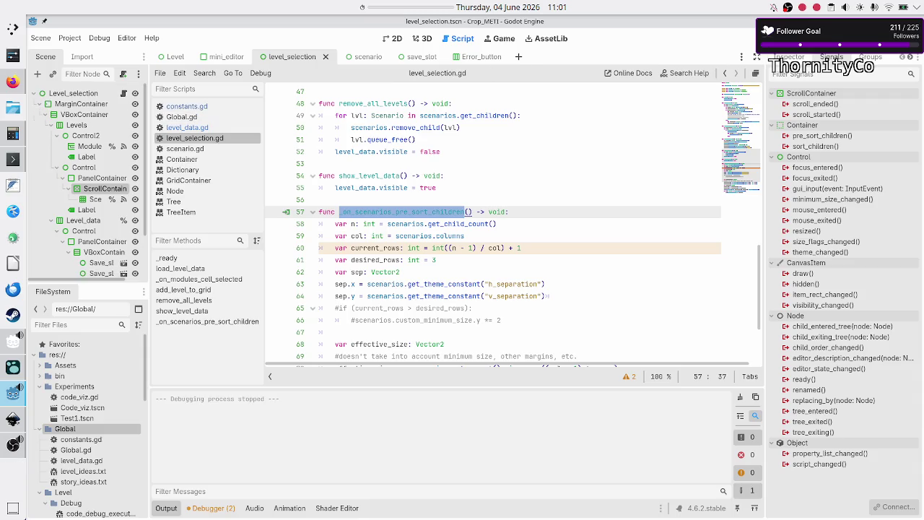
{"action": "left_click", "coordinate": [209, 127]}
- Remove the trailing 0 from category 0, run, and maximize then restore Basic tape operations
{"action": "key", "text": "BackSpace"}
{"action": "key", "text": "BackSpace"}
{"action": "key", "text": "BackSpace"}
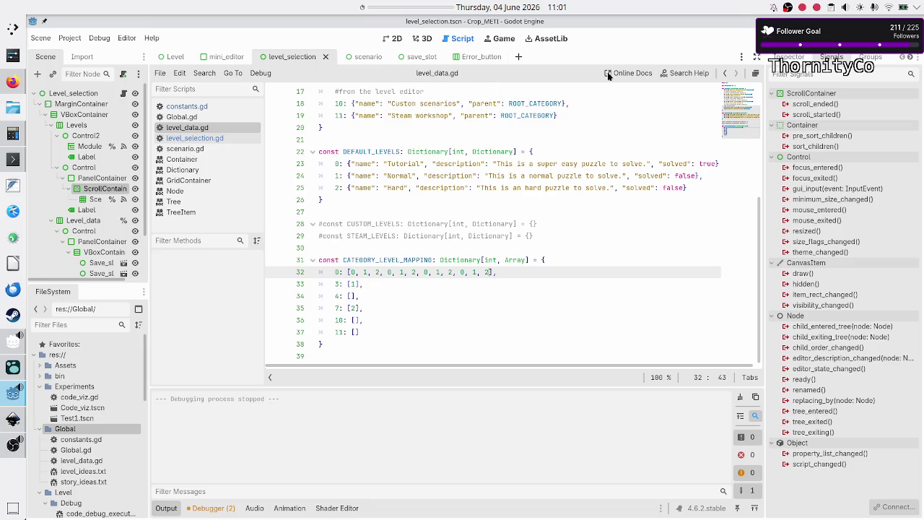
{"action": "key", "text": "F5"}
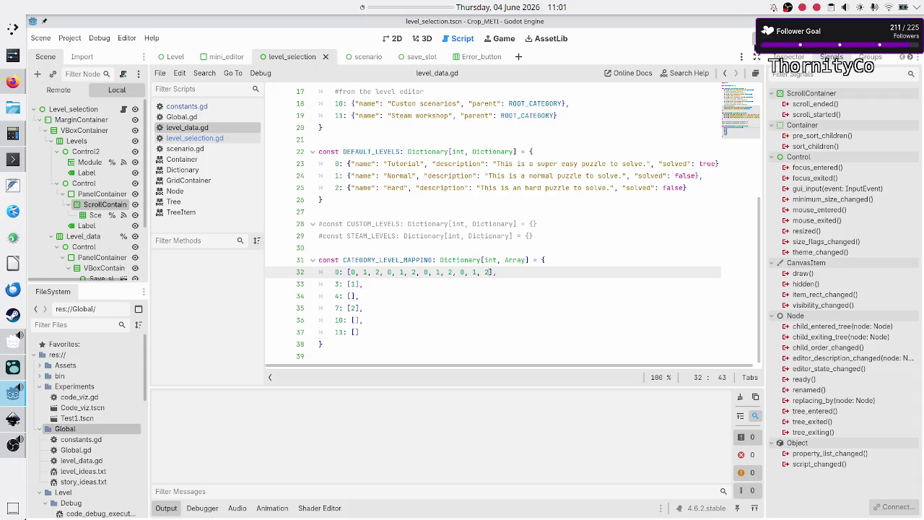
{"action": "left_click", "coordinate": [271, 118]}
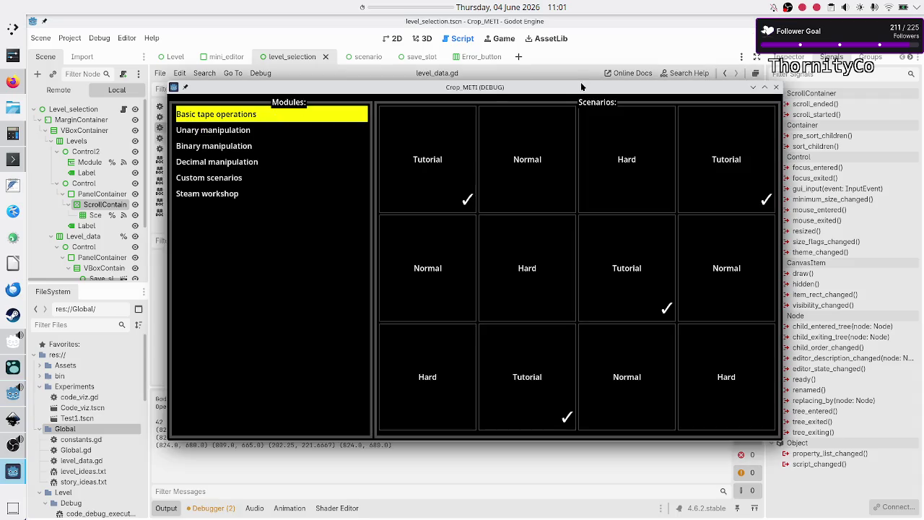
{"action": "double_click", "coordinate": [578, 88]}
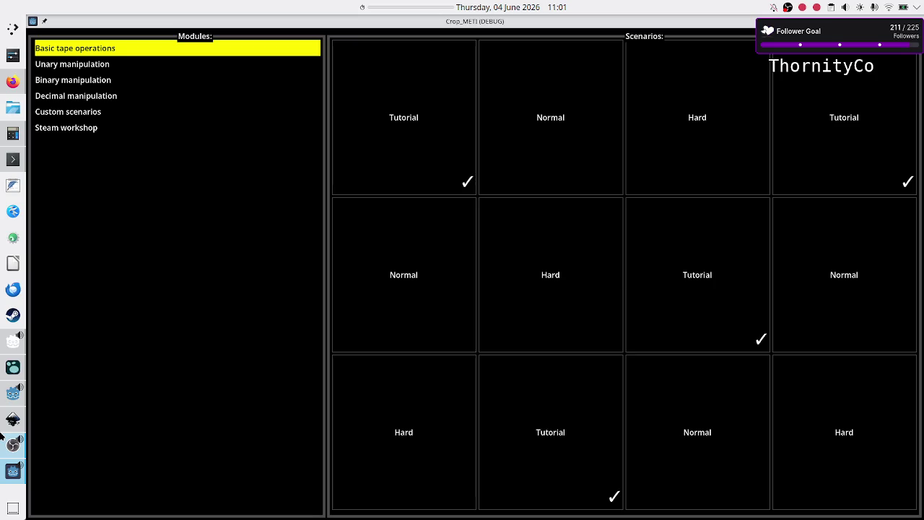
{"action": "left_click", "coordinate": [11, 396]}
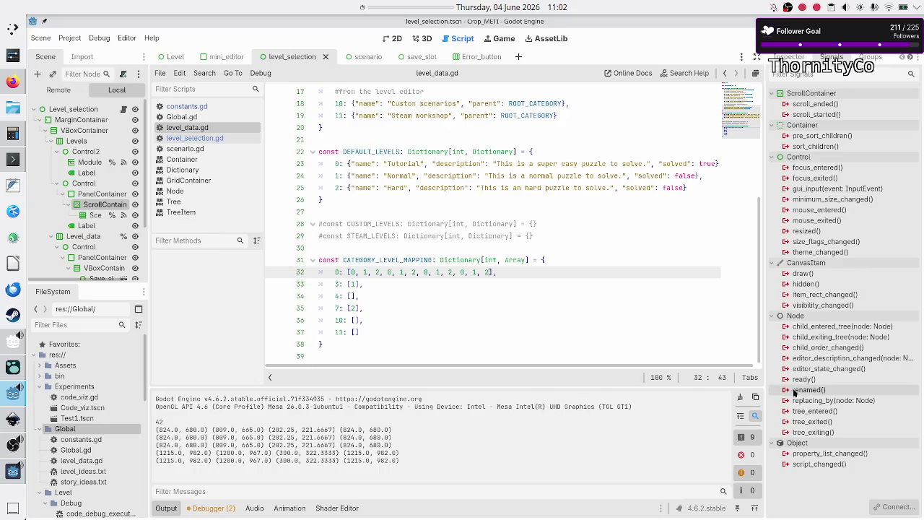
{"action": "left_click", "coordinate": [740, 397]}
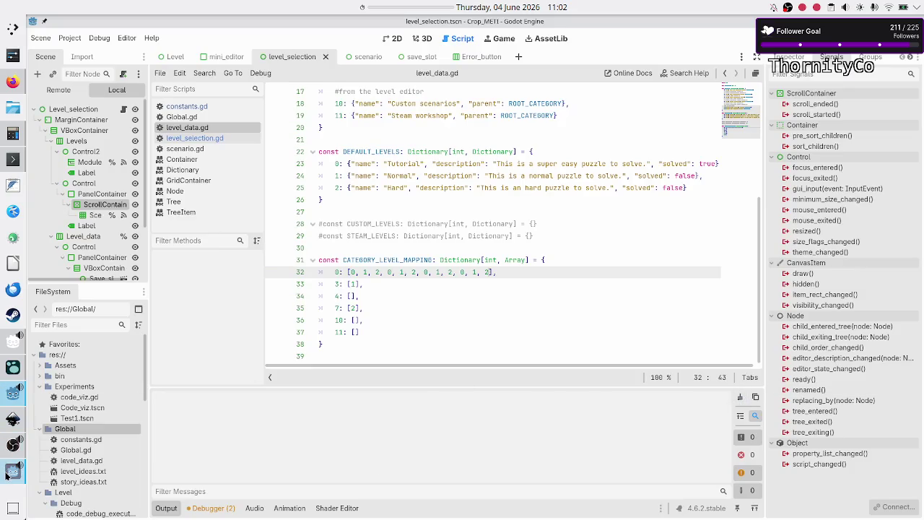
{"action": "left_click", "coordinate": [12, 470]}
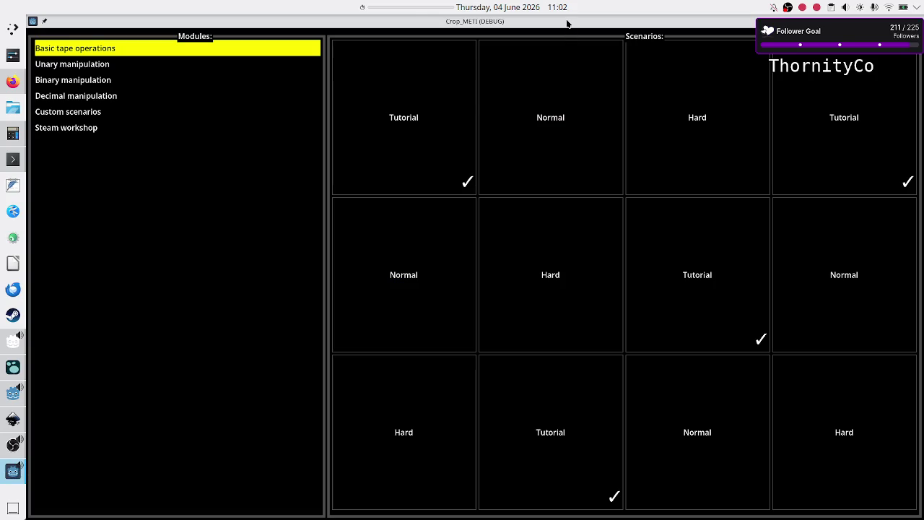
{"action": "double_click", "coordinate": [567, 22]}
- Inspect the printed size values in the output, then return to level_data.gd
{"action": "left_click", "coordinate": [290, 468]}
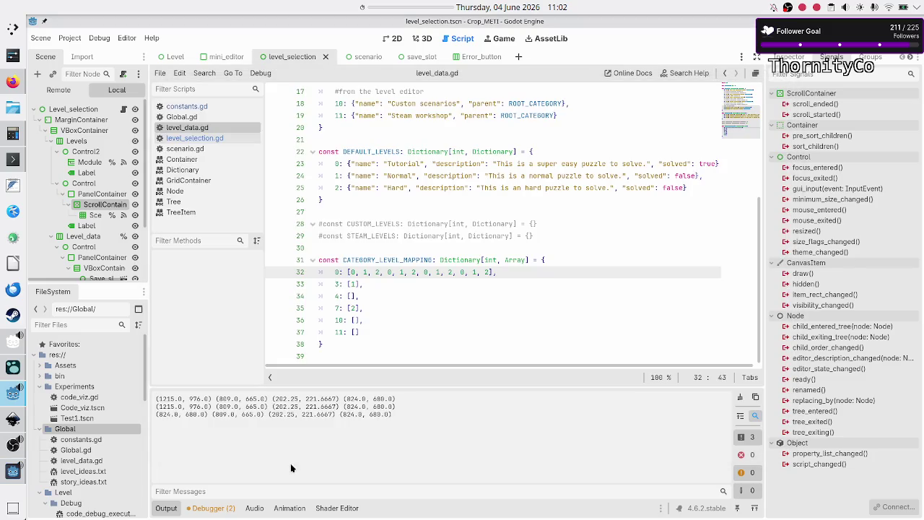
{"action": "mouse_move", "coordinate": [164, 401]}
{"action": "left_mouse_down"}
{"action": "mouse_move", "coordinate": [333, 420]}
{"action": "mouse_move", "coordinate": [426, 411]}
{"action": "left_mouse_up"}
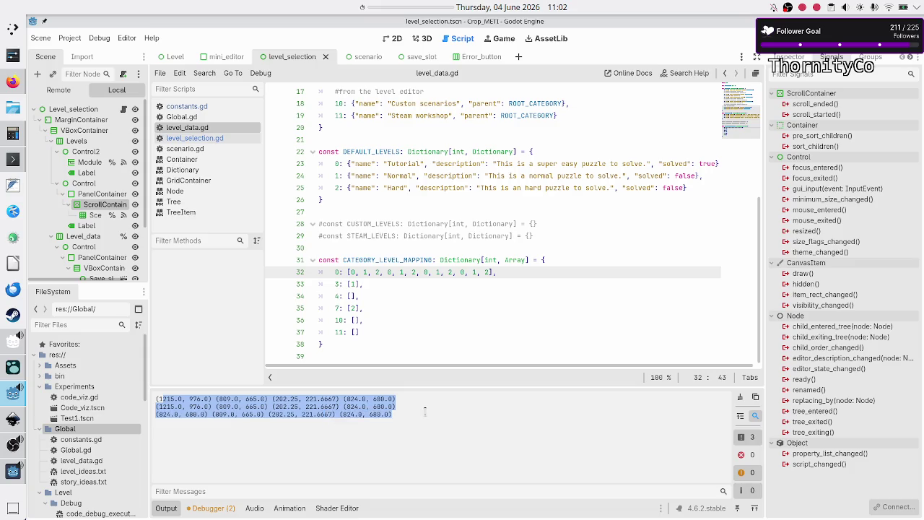
{"action": "left_click", "coordinate": [447, 410]}
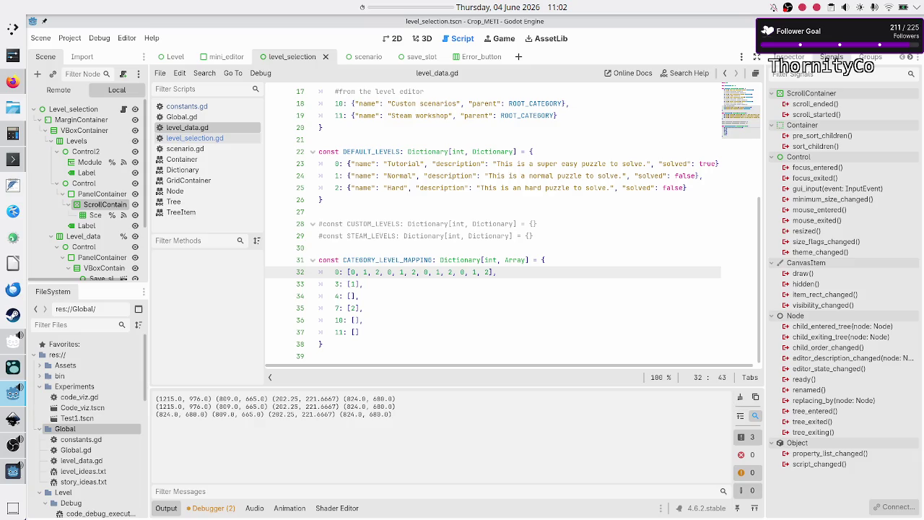
{"action": "left_click", "coordinate": [209, 138]}
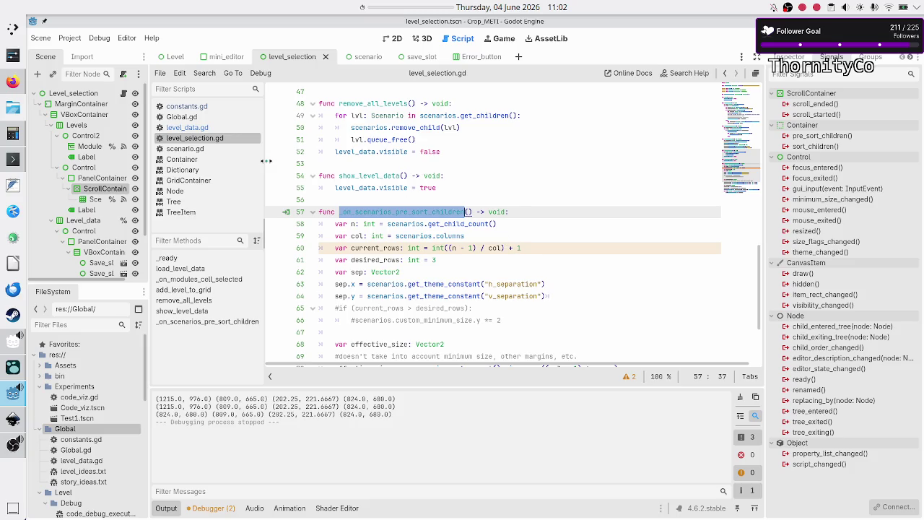
{"action": "left_click", "coordinate": [209, 127]}
- Re-add ', 0' to category 0, run, and maximize then restore Basic tape operations
{"action": "type", "text": ", 0, 1, 2, 0, 1, 2, 0, 1, 2, 0],"}
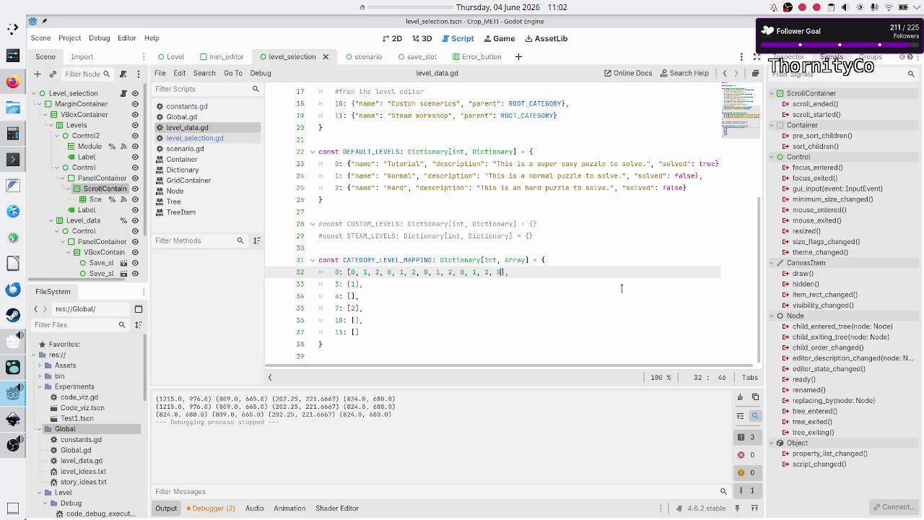
{"action": "left_click", "coordinate": [754, 36]}
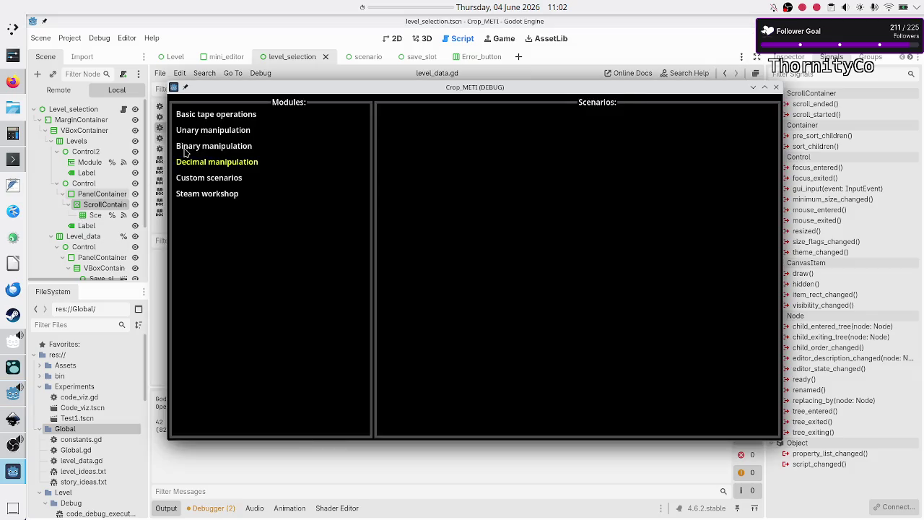
{"action": "left_click", "coordinate": [254, 114]}
{"action": "double_click", "coordinate": [462, 86]}
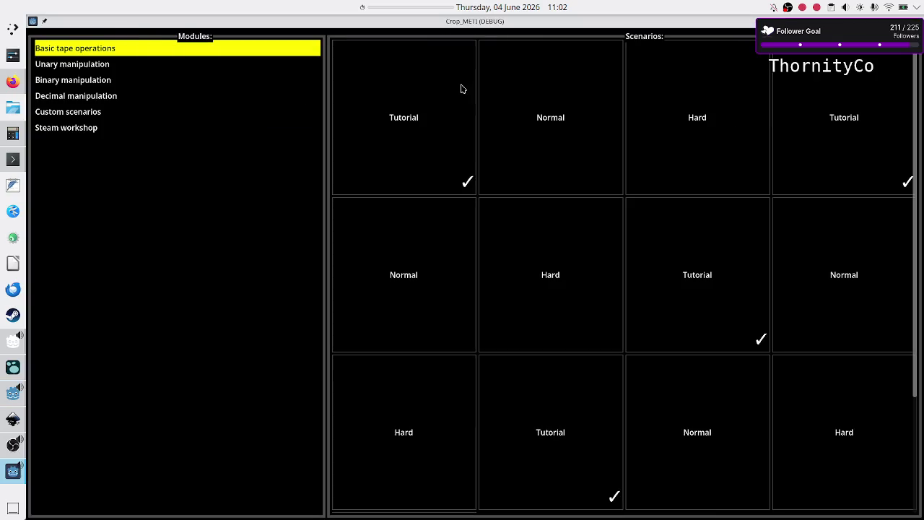
{"action": "left_click", "coordinate": [6, 396]}
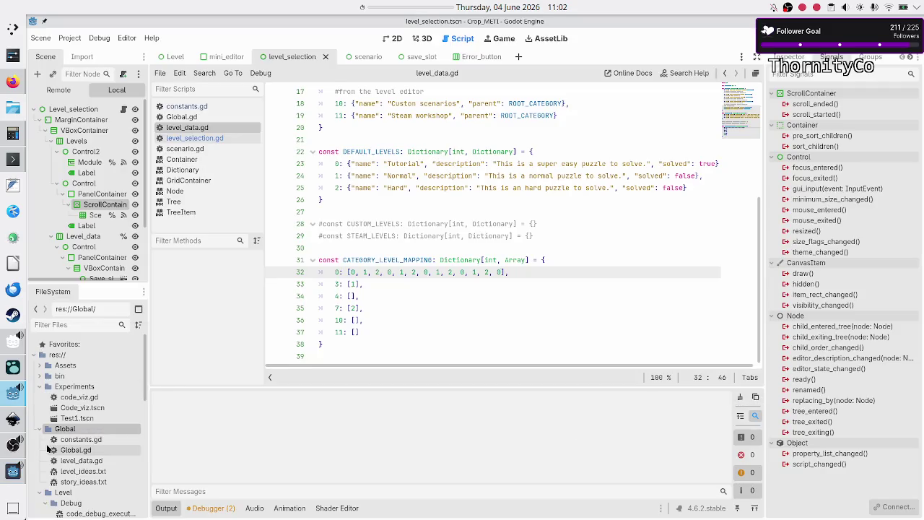
{"action": "left_click", "coordinate": [13, 471]}
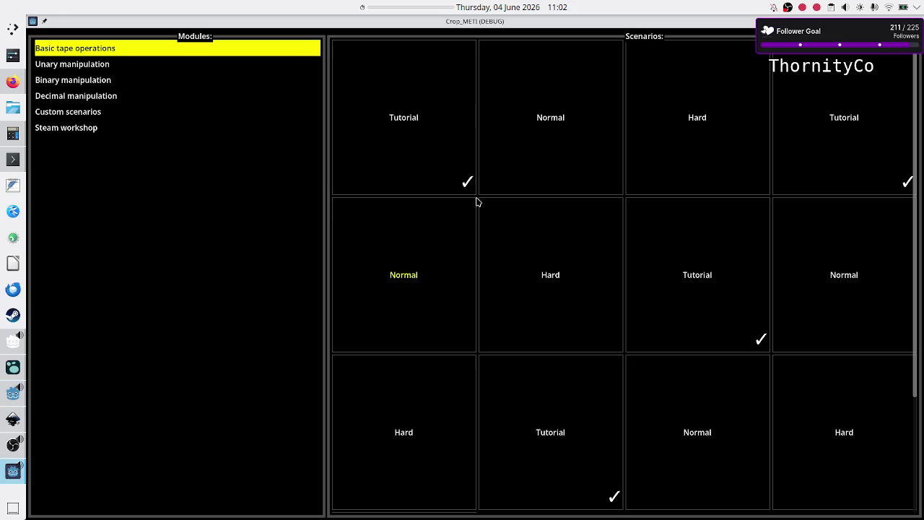
{"action": "double_click", "coordinate": [556, 24]}
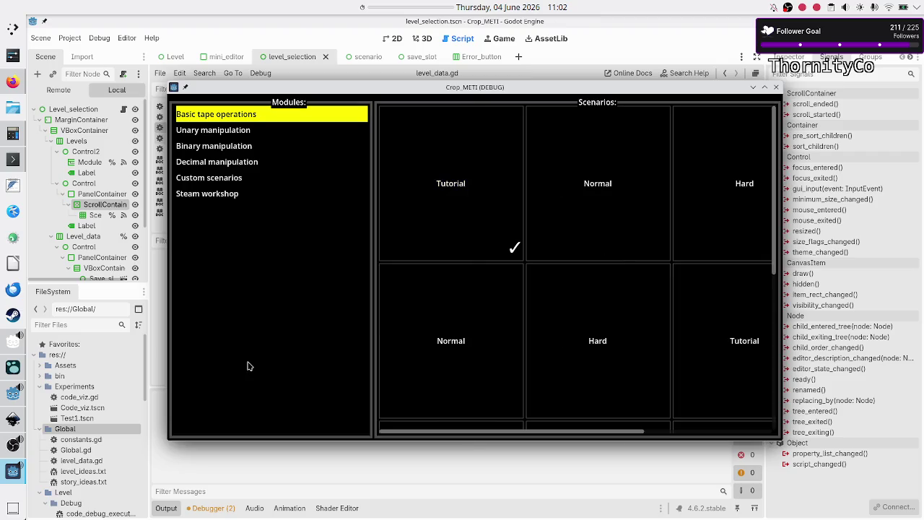
{"action": "left_click", "coordinate": [203, 467]}
- Stop the game, launch it once more, and stop it again
{"action": "key", "text": "F8"}
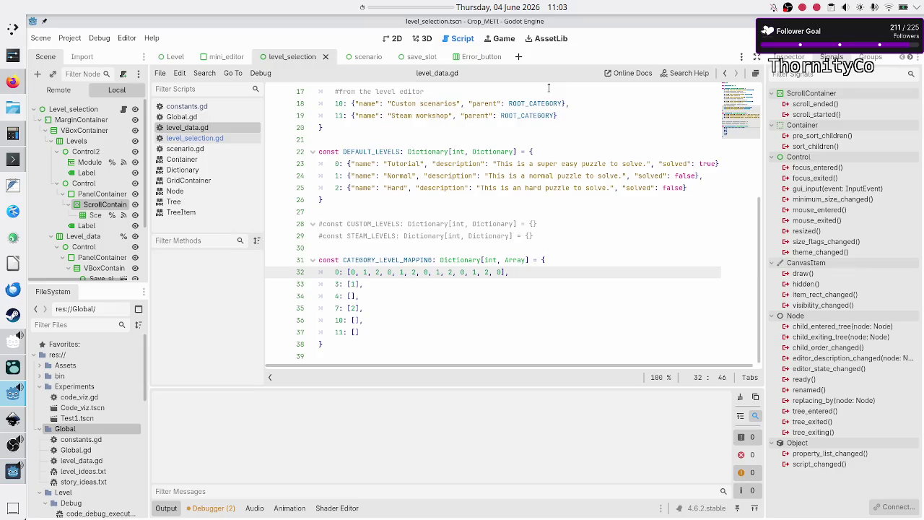
{"action": "key", "text": "F5"}
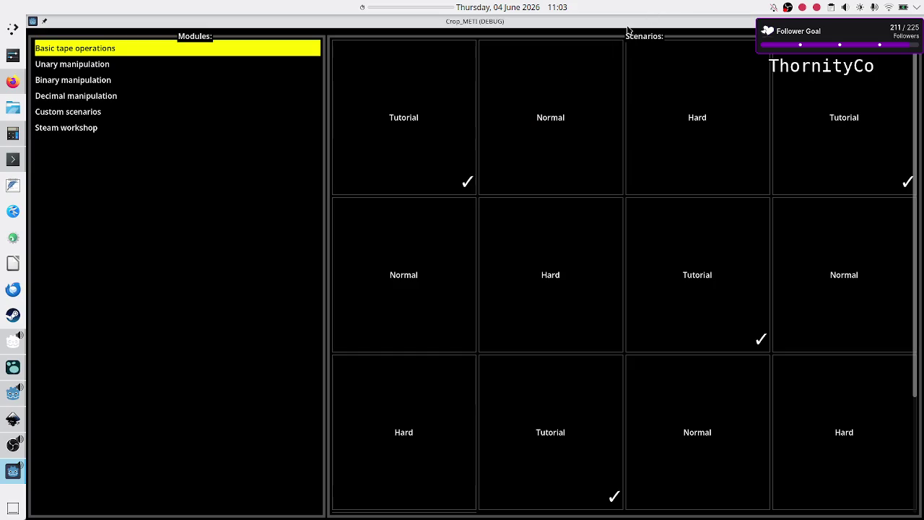
{"action": "key", "text": "F8"}
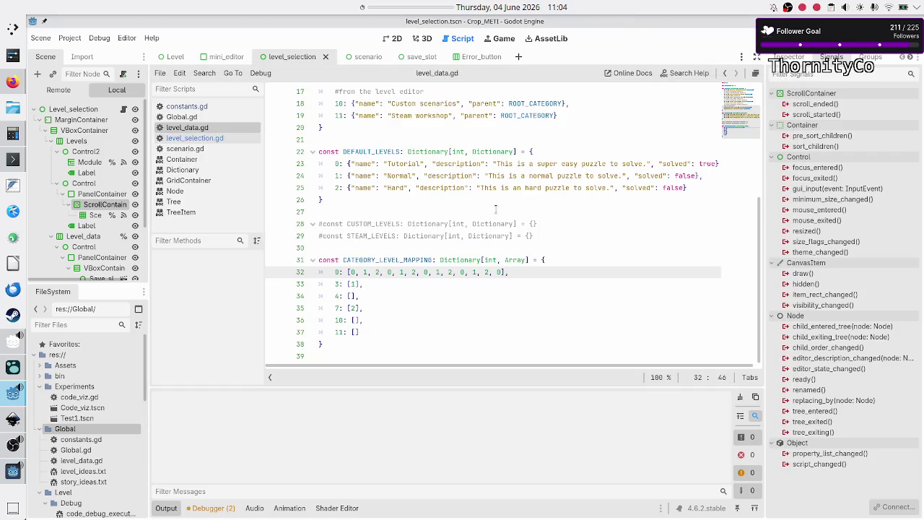
- Open level_selection.gd and select the Scenarios grid node to list its signals
{"action": "scroll", "coordinate": [488, 223], "scroll_direction": "up", "scroll_amount": 5}
{"action": "scroll", "coordinate": [373, 187], "scroll_direction": "down", "scroll_amount": 5}
{"action": "left_click", "coordinate": [199, 143]}
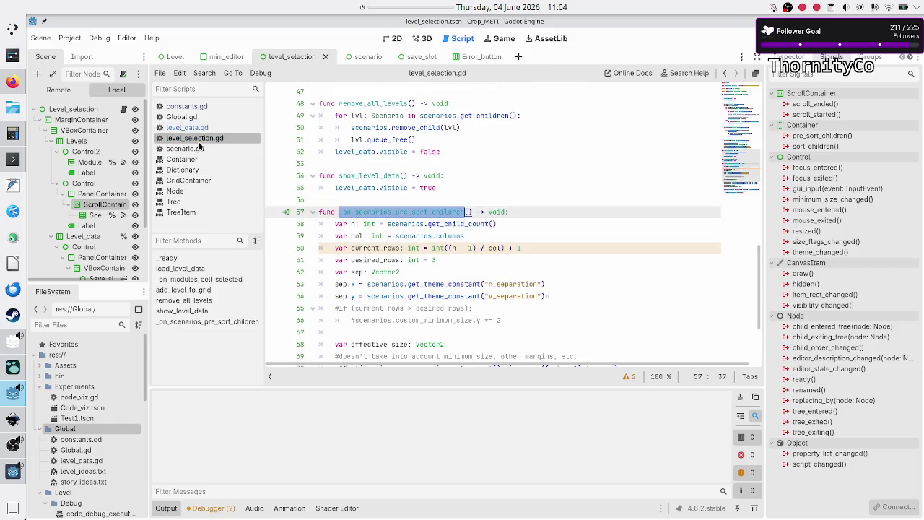
{"action": "scroll", "coordinate": [378, 243], "scroll_direction": "down", "scroll_amount": 3}
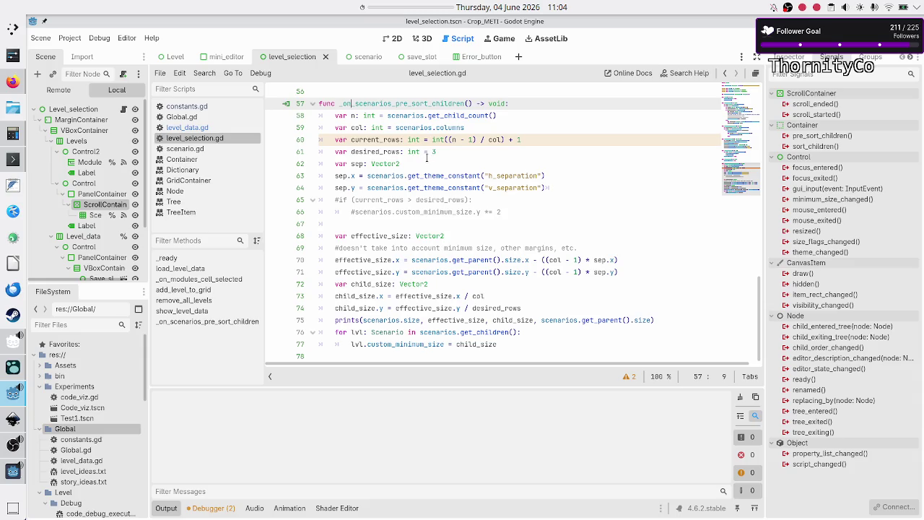
{"action": "left_click", "coordinate": [92, 215]}
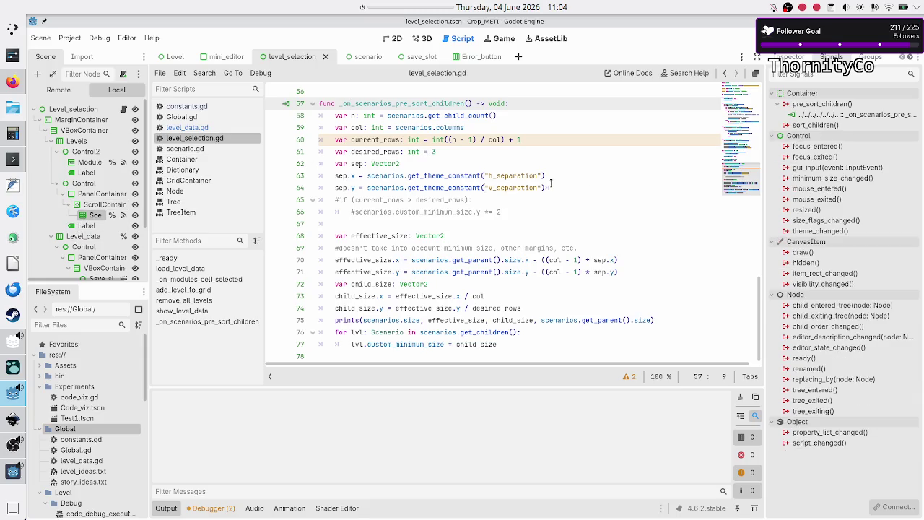
- Connect sort_children to a new handler and replace its pass with print("sort")
{"action": "double_click", "coordinate": [818, 124]}
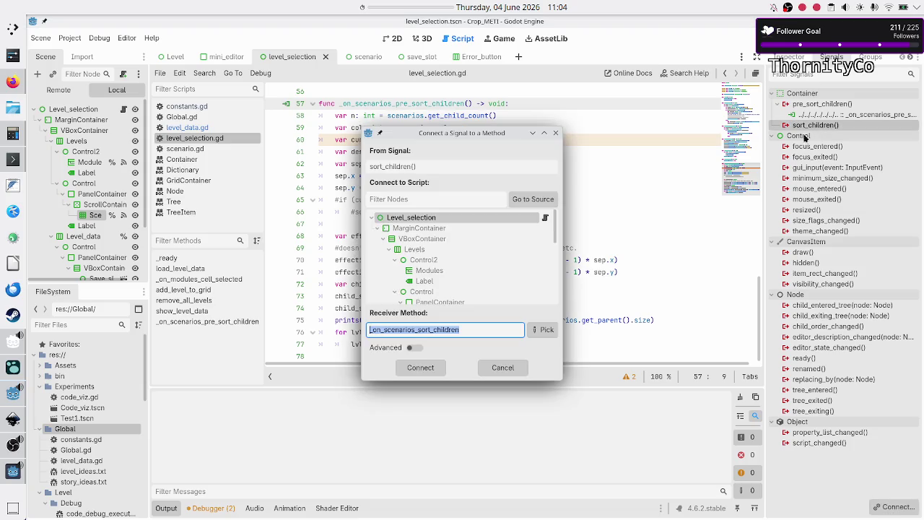
{"action": "left_click", "coordinate": [423, 369]}
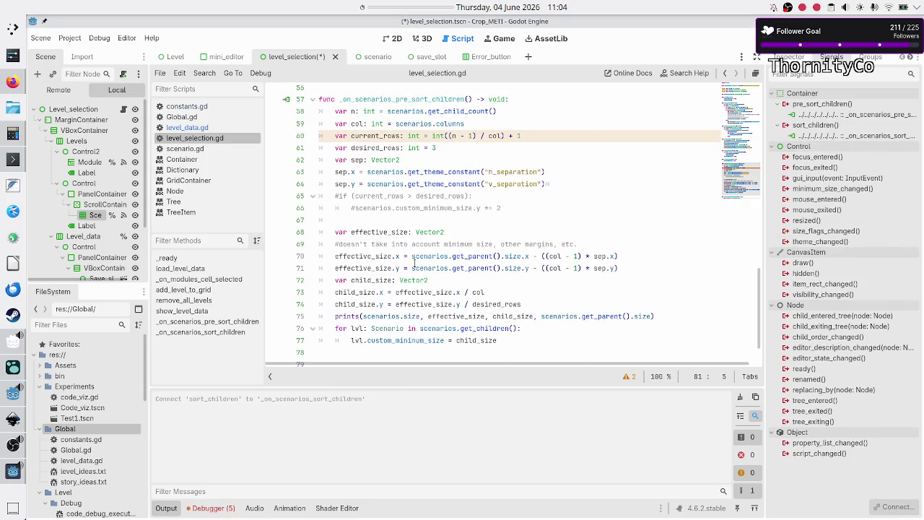
{"action": "scroll", "coordinate": [413, 263], "scroll_direction": "up", "scroll_amount": 6}
{"action": "scroll", "coordinate": [415, 269], "scroll_direction": "down", "scroll_amount": 6}
{"action": "scroll", "coordinate": [415, 273], "scroll_direction": "up", "scroll_amount": 2}
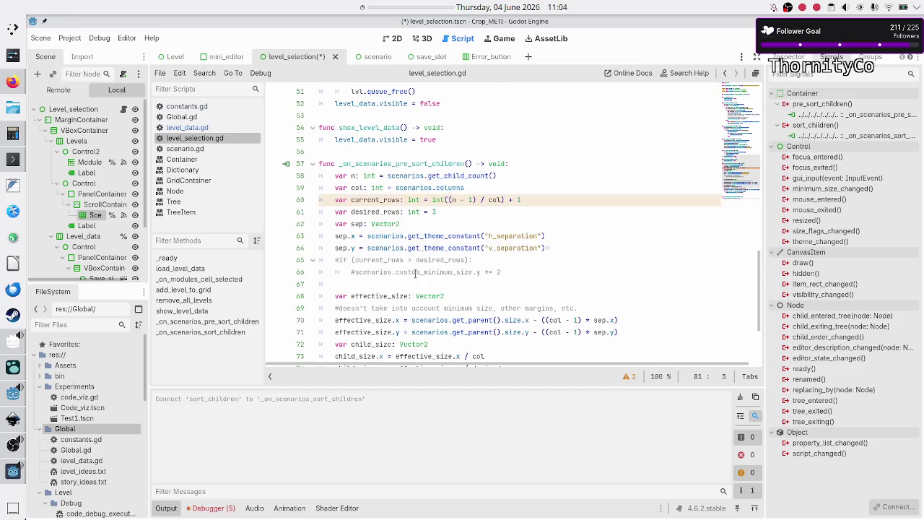
{"action": "scroll", "coordinate": [415, 273], "scroll_direction": "down", "scroll_amount": 3}
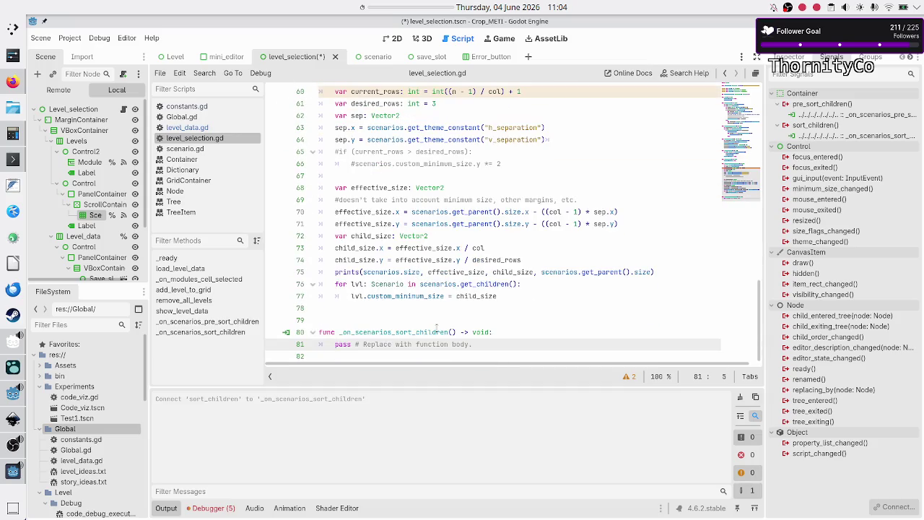
{"action": "key", "text": "shift+End"}
{"action": "type", "text": "print("}
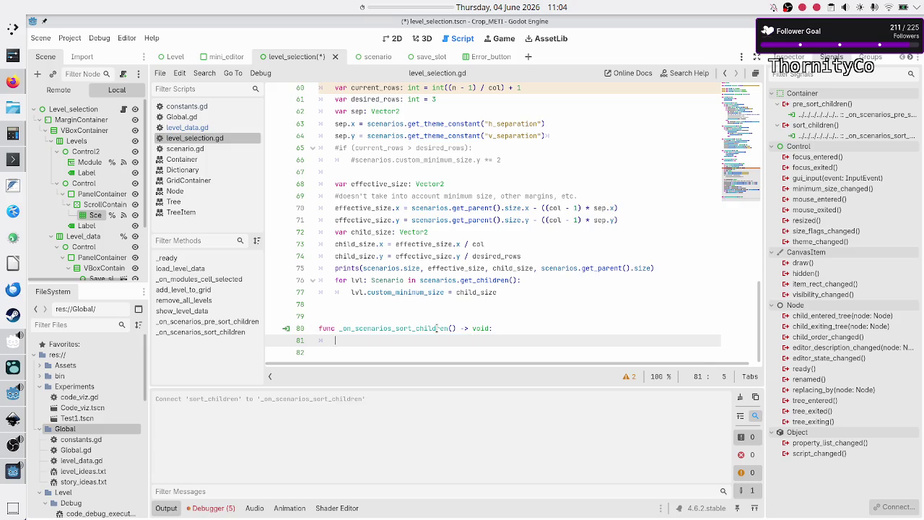
{"action": "type", "text": "\"sort"}
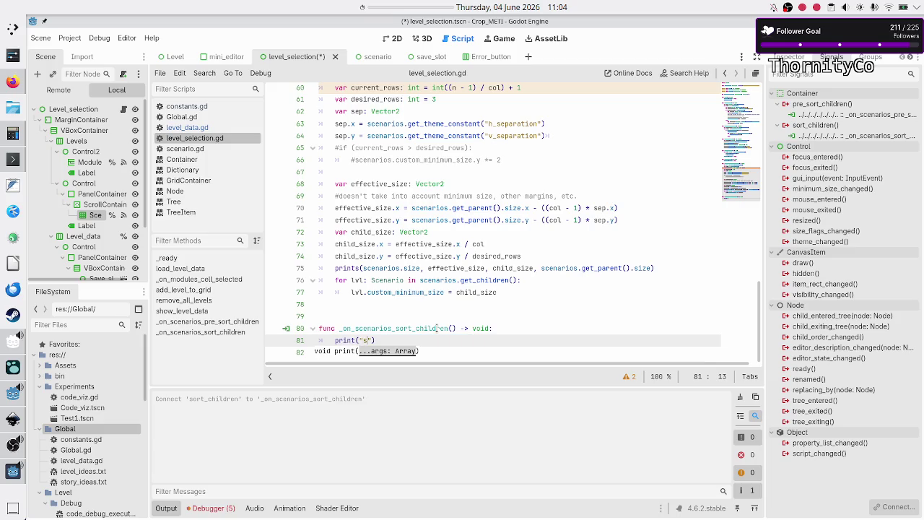
- Add print("presort") to the pre-sort handler, save the script, and run the game
{"action": "key", "text": "Escape"}
{"action": "key", "text": "Up"}
{"action": "key", "text": "Up"}
{"action": "key", "text": "Up"}
{"action": "key", "text": "Up"}
{"action": "key", "text": "Up"}
{"action": "key", "text": "Up"}
{"action": "key", "text": "End"}
{"action": "key", "text": "Return"}
{"action": "type", "text": "print(\""}
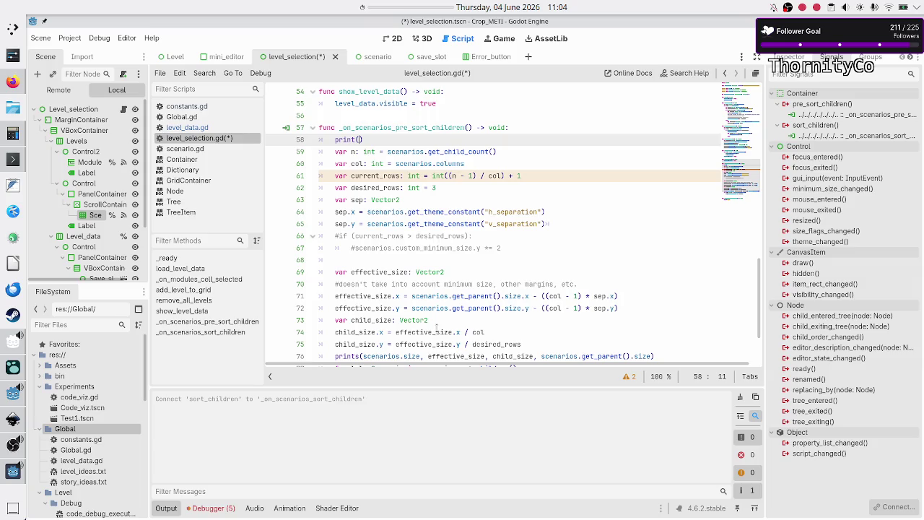
{"action": "type", "text": "presort"}
{"action": "key", "text": "ctrl+s"}
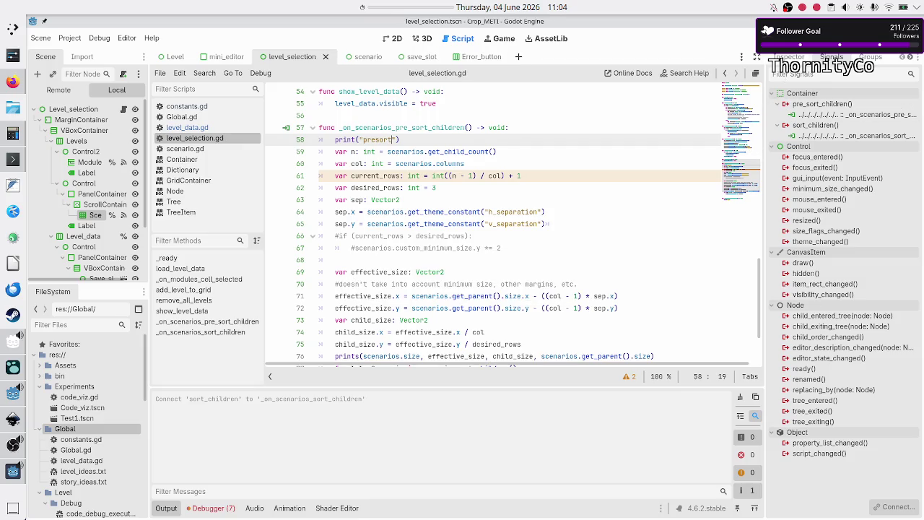
{"action": "key", "text": "F6"}
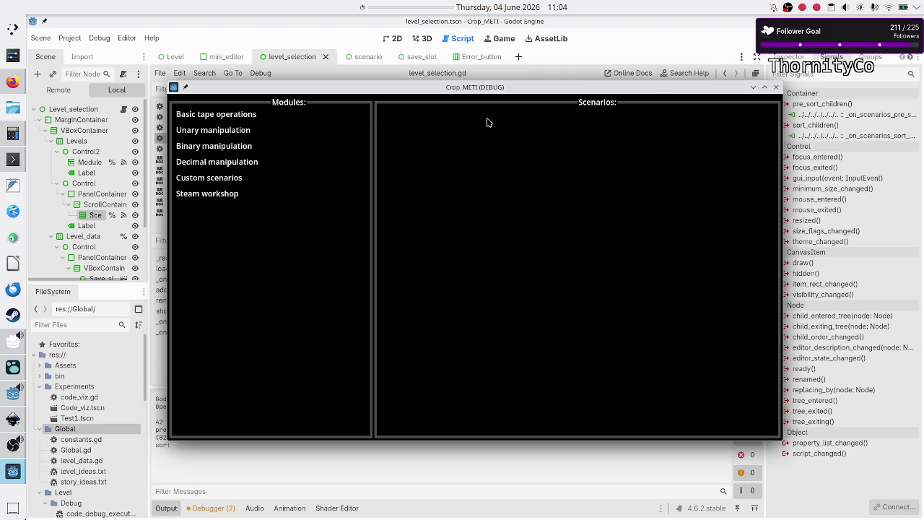
- Maximize the game on Basic tape operations, close it, clear the output, and briefly relaunch
{"action": "left_click", "coordinate": [257, 118]}
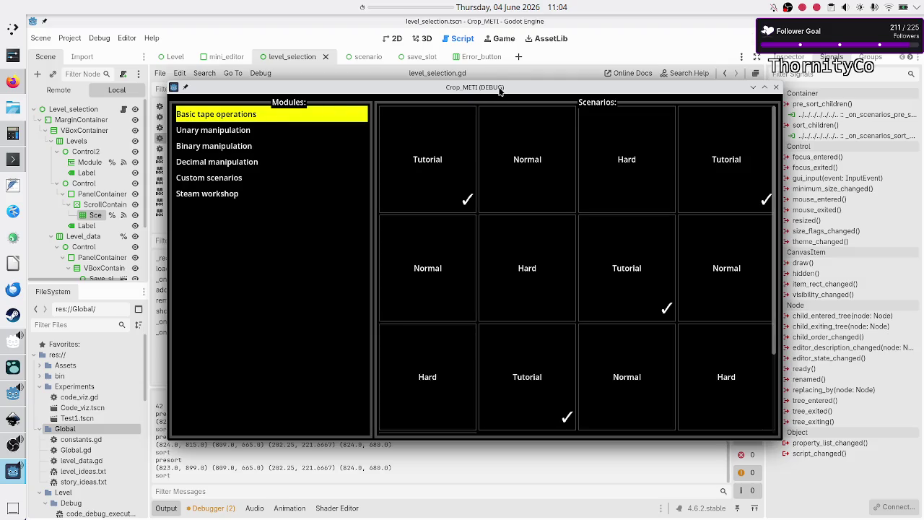
{"action": "double_click", "coordinate": [499, 90]}
{"action": "key", "text": "alt+F4"}
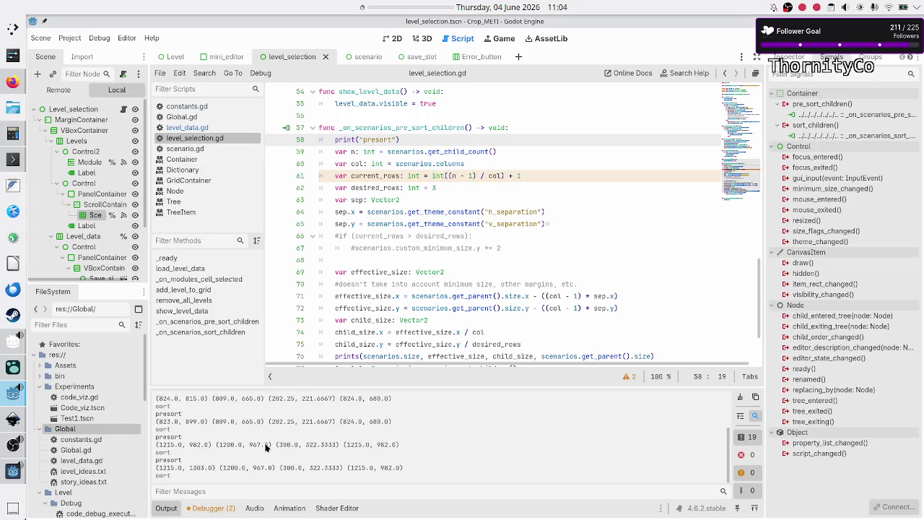
{"action": "left_click", "coordinate": [739, 397]}
{"action": "key", "text": "F6"}
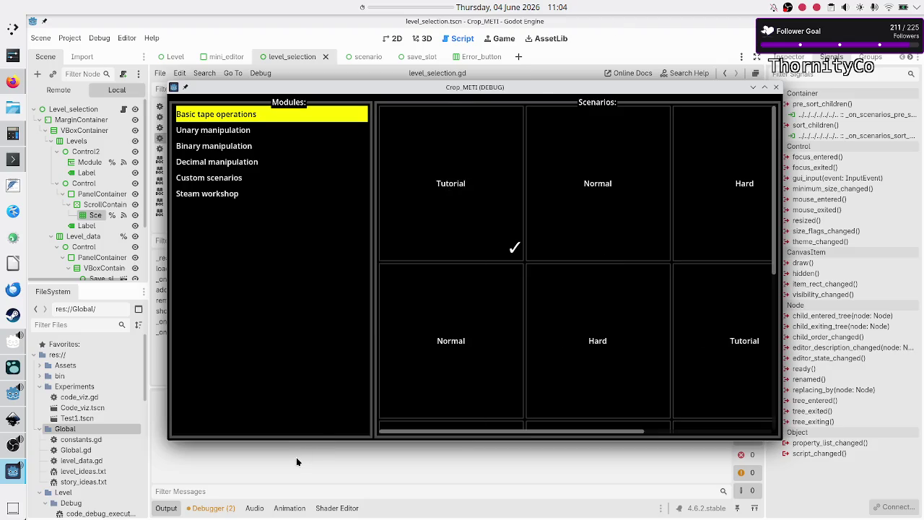
{"action": "key", "text": "F8"}
{"action": "key", "text": "F8"}
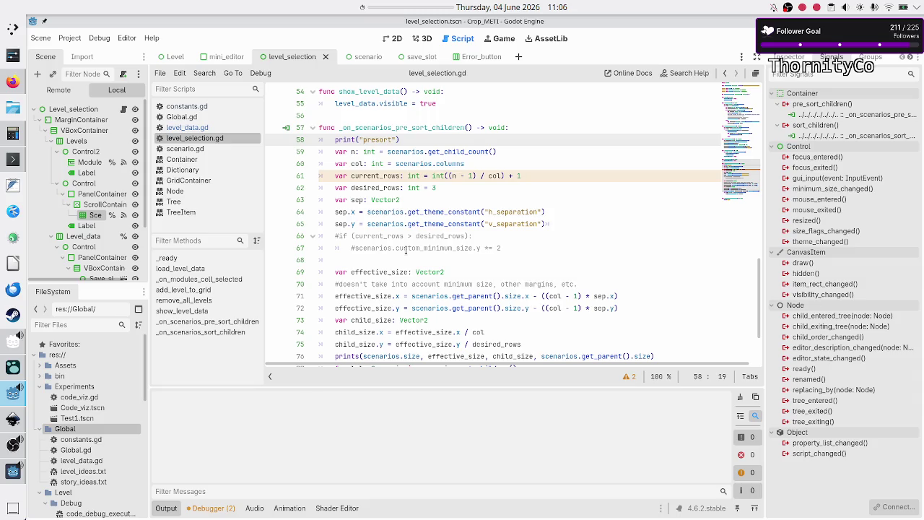
- Inspect the get_parent calls on lines 71 and 72 and read their documentation
{"action": "scroll", "coordinate": [405, 250], "scroll_direction": "down", "scroll_amount": 2}
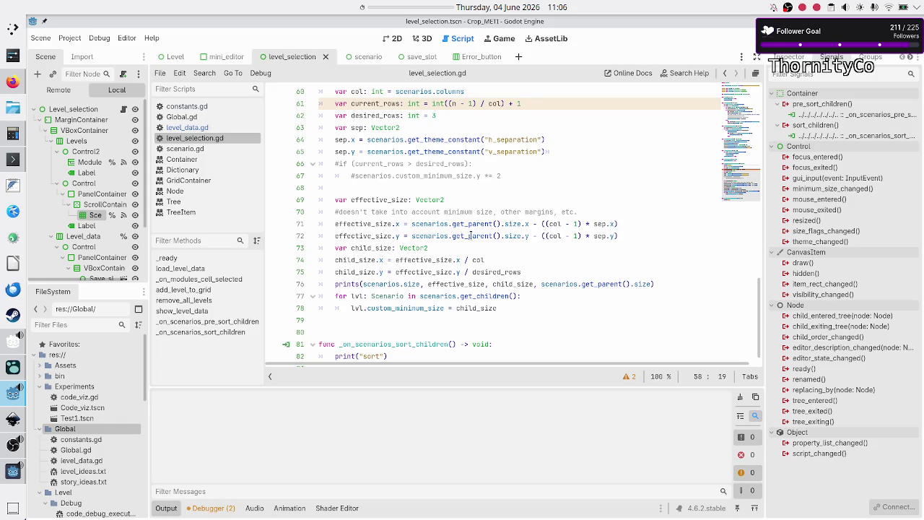
{"action": "double_click", "coordinate": [470, 235]}
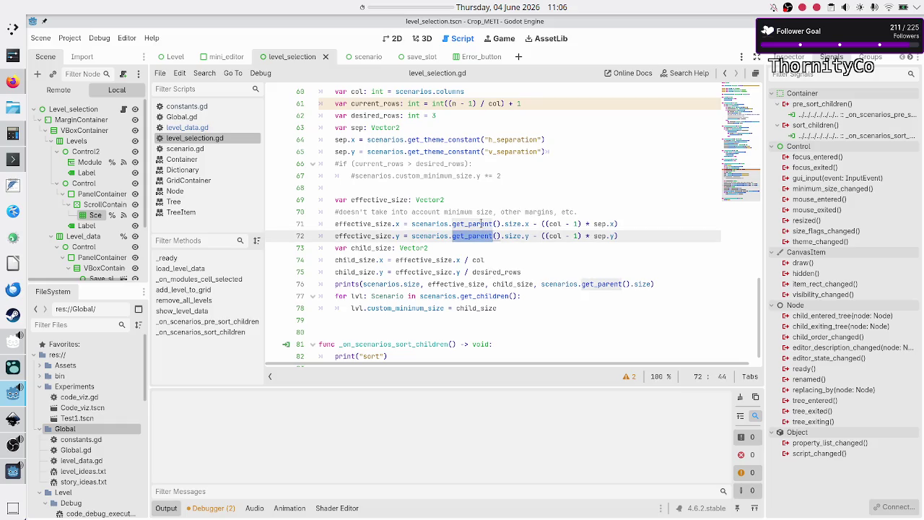
{"action": "double_click", "coordinate": [483, 224]}
{"action": "double_click", "coordinate": [473, 236]}
{"action": "left_click", "coordinate": [475, 224]}
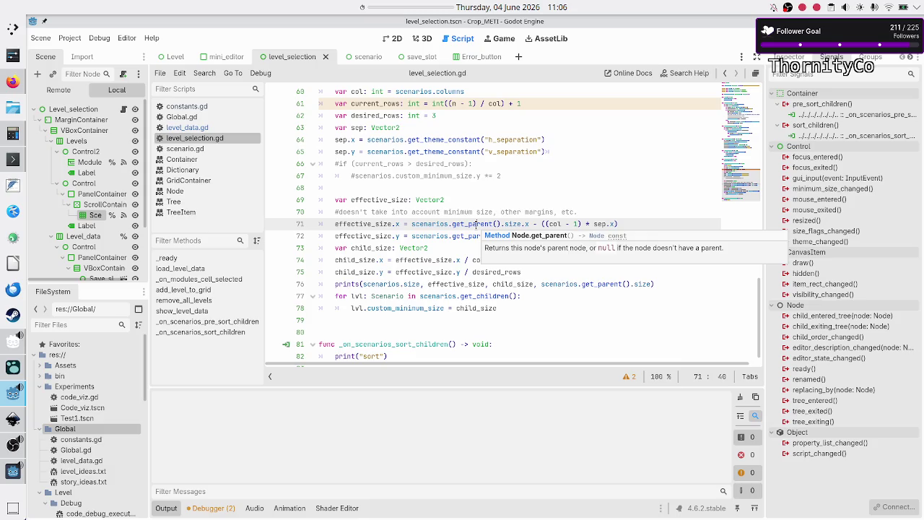
{"action": "double_click", "coordinate": [476, 224]}
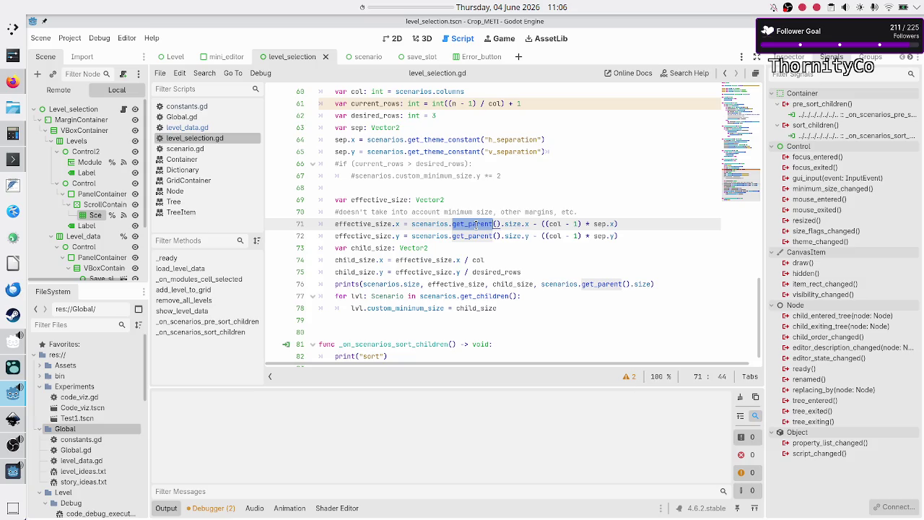
{"action": "double_click", "coordinate": [477, 236]}
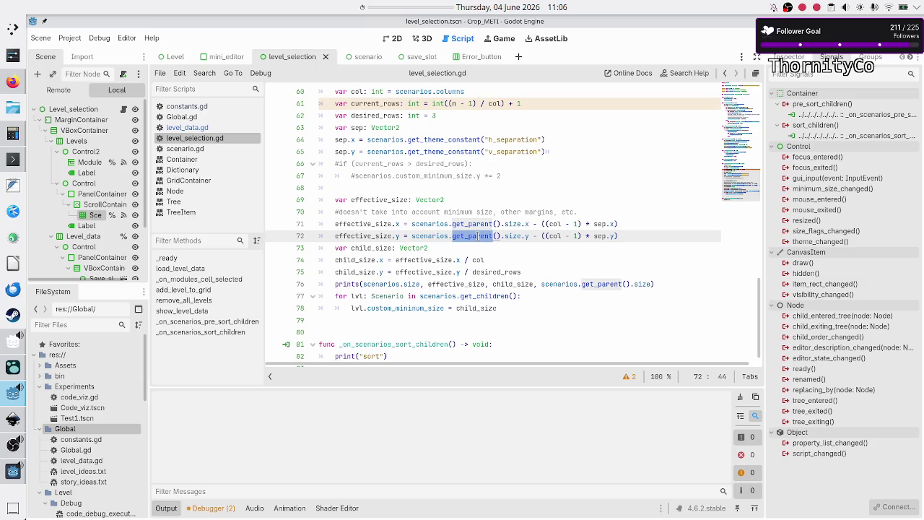
{"action": "left_click", "coordinate": [476, 236]}
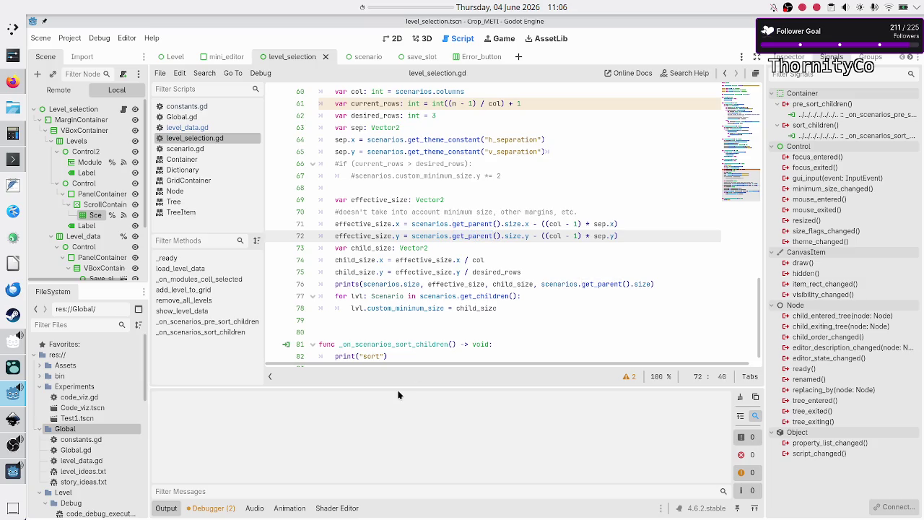
- Select the _on_scenarios_pre_sort_children name and run the game
{"action": "scroll", "coordinate": [442, 224], "scroll_direction": "up", "scroll_amount": 4}
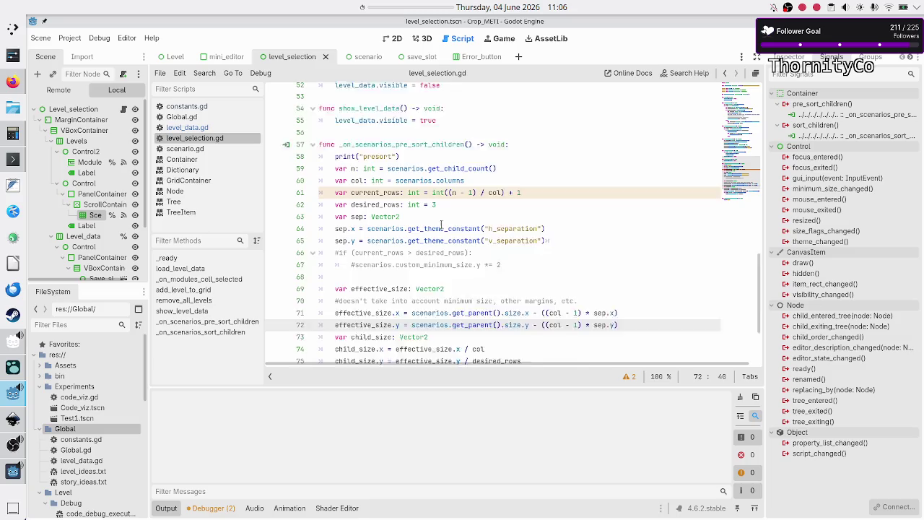
{"action": "double_click", "coordinate": [388, 198]}
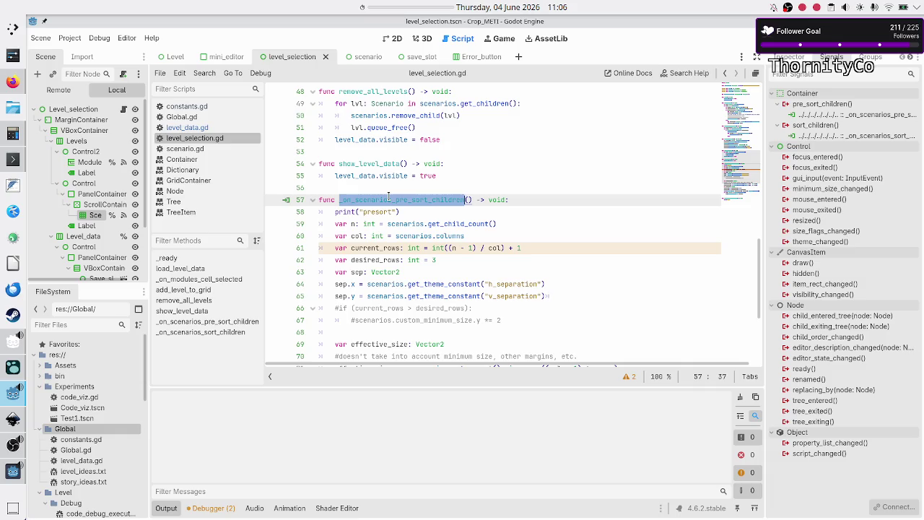
{"action": "key", "text": "F6"}
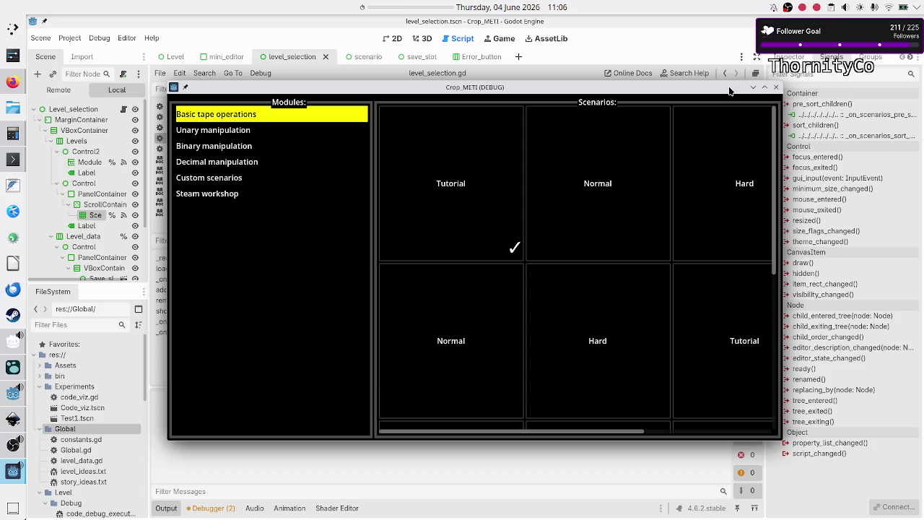
- Maximize and restore the game window twice, dragging it top-right then down-left, then close it
{"action": "double_click", "coordinate": [730, 91]}
{"action": "double_click", "coordinate": [713, 24]}
{"action": "mouse_move", "coordinate": [684, 88]}
{"action": "left_mouse_down"}
{"action": "mouse_move", "coordinate": [801, 28]}
{"action": "mouse_move", "coordinate": [813, 62]}
{"action": "mouse_move", "coordinate": [749, 7]}
{"action": "left_mouse_up"}
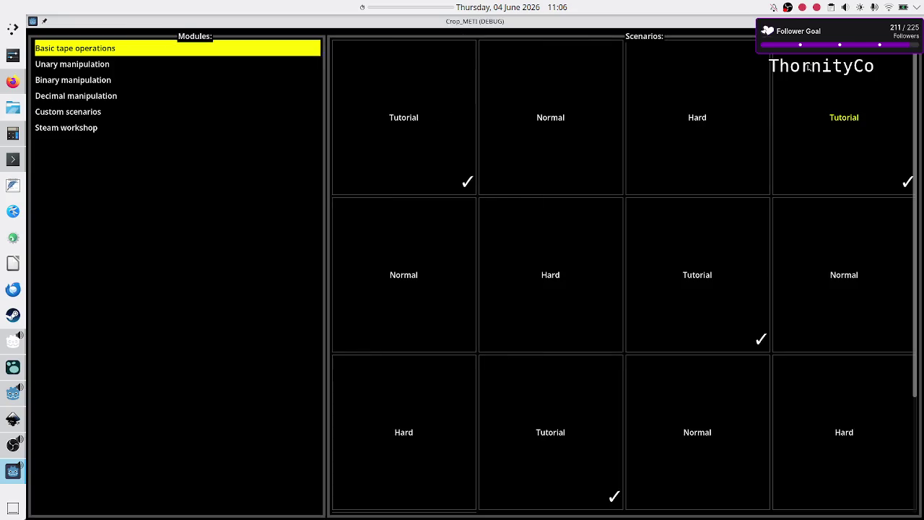
{"action": "double_click", "coordinate": [748, 22]}
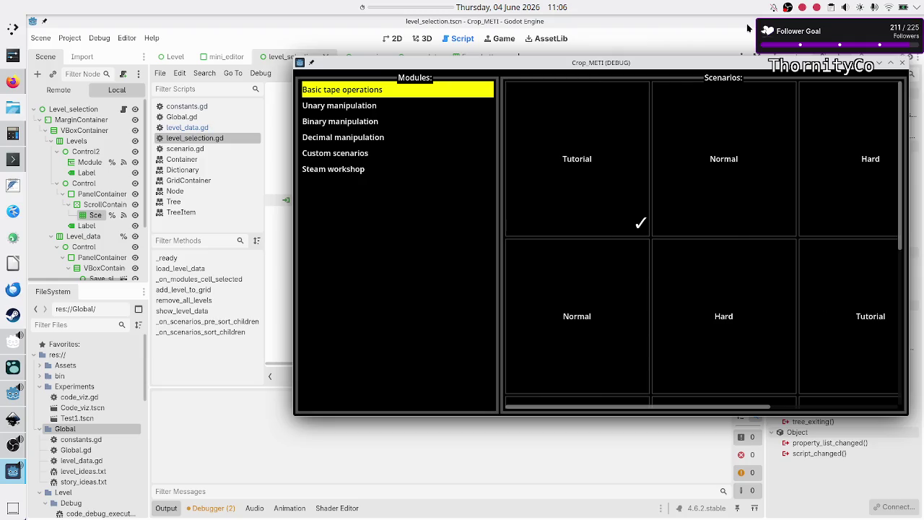
{"action": "mouse_move", "coordinate": [711, 66]}
{"action": "left_mouse_down"}
{"action": "mouse_move", "coordinate": [493, 44]}
{"action": "mouse_move", "coordinate": [522, 80]}
{"action": "left_mouse_up"}
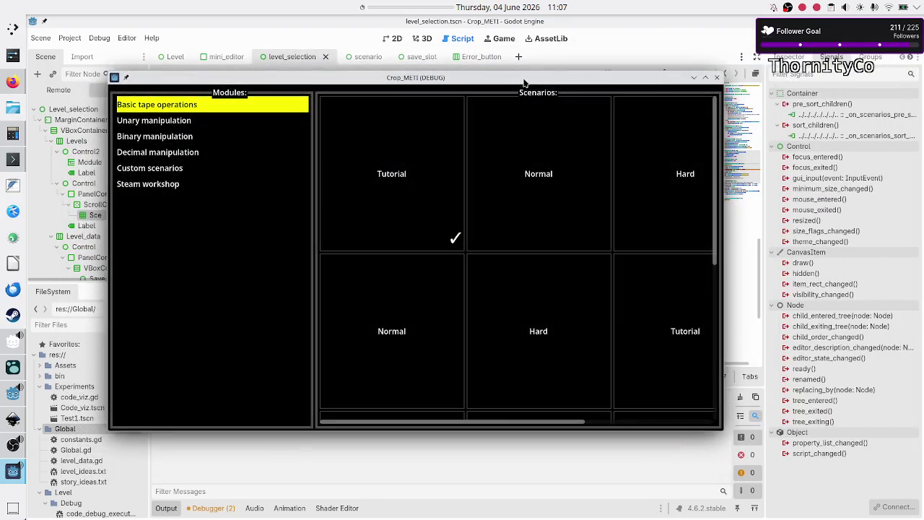
{"action": "left_click", "coordinate": [718, 78]}
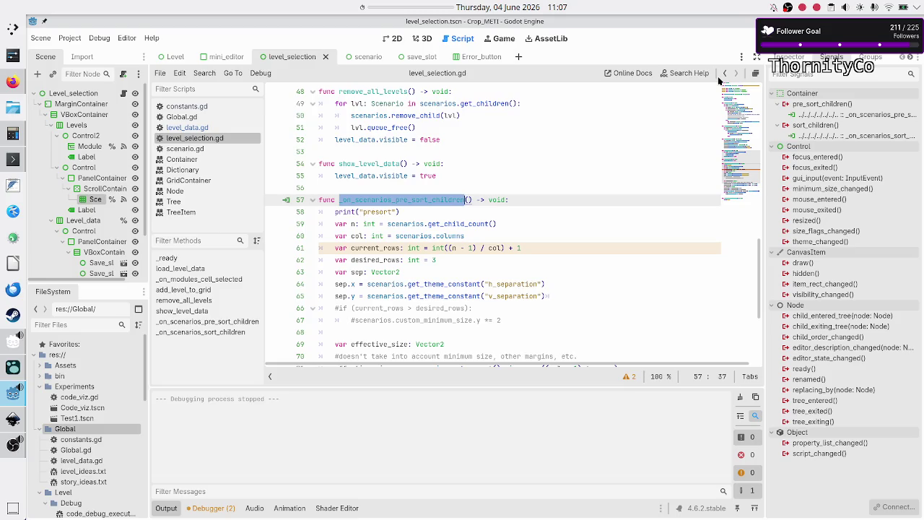
{"action": "left_click", "coordinate": [213, 508]}
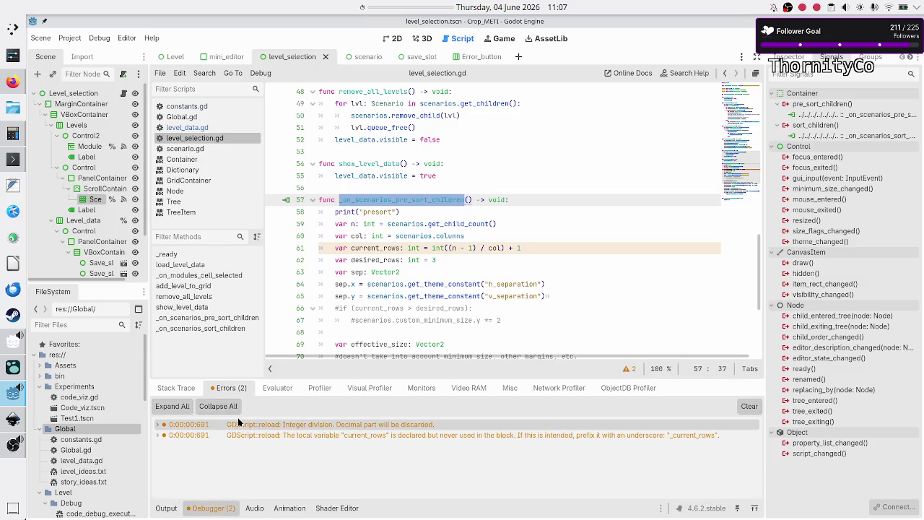
{"action": "left_click", "coordinate": [410, 423]}
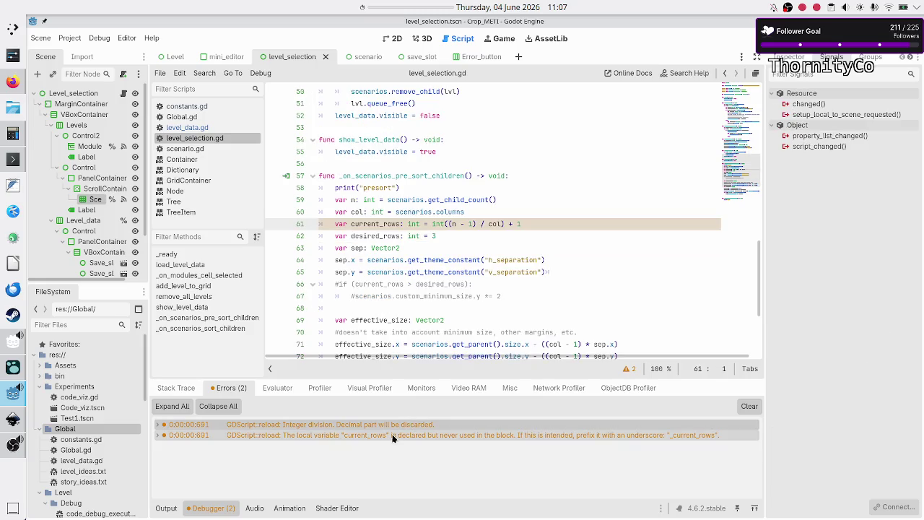
{"action": "left_click", "coordinate": [398, 435]}
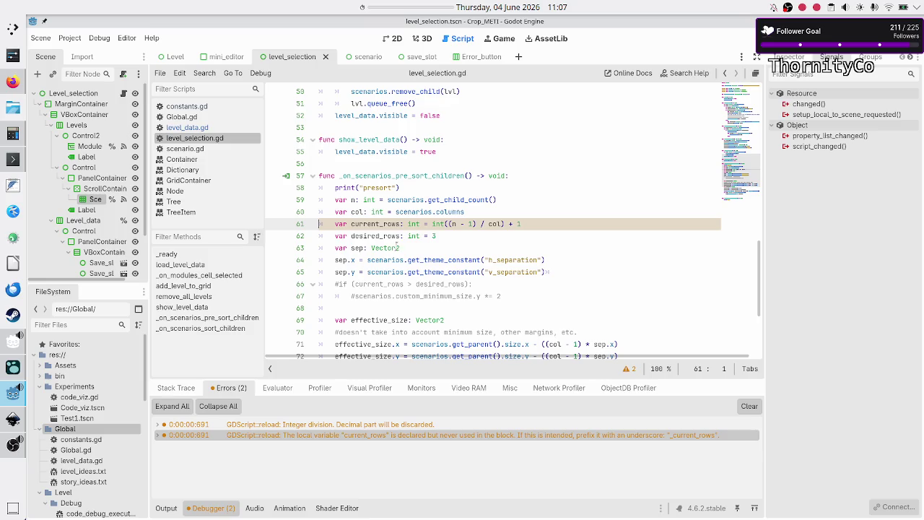
{"action": "scroll", "coordinate": [452, 266], "scroll_direction": "down", "scroll_amount": 4}
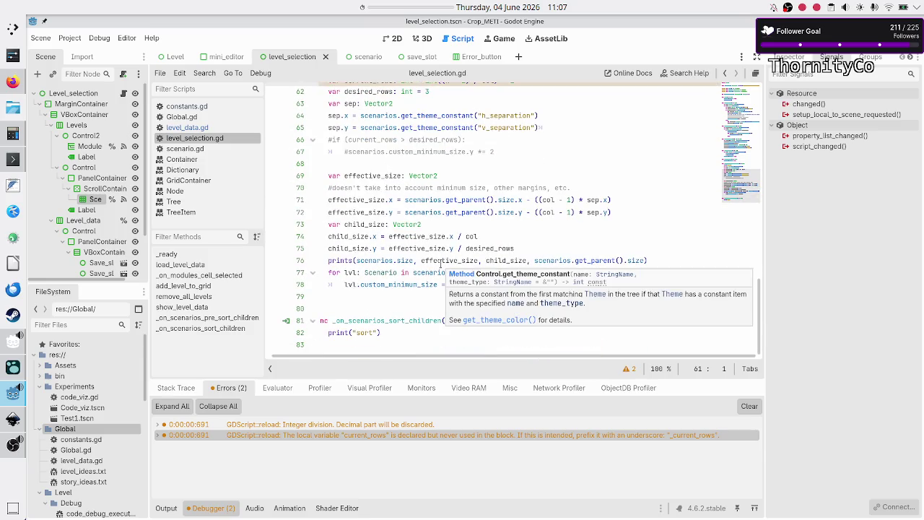
{"action": "scroll", "coordinate": [440, 265], "scroll_direction": "up", "scroll_amount": 2}
{"action": "scroll", "coordinate": [440, 265], "scroll_direction": "down", "scroll_amount": 2}
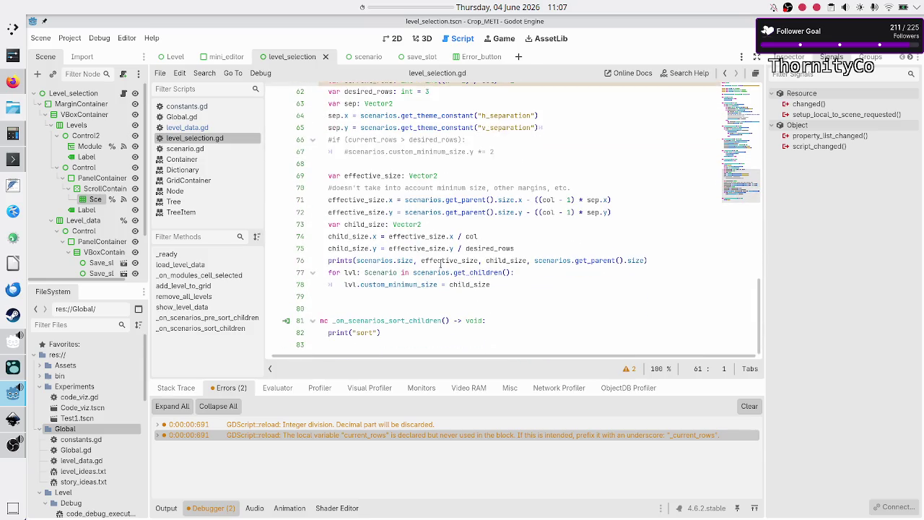
{"action": "scroll", "coordinate": [439, 264], "scroll_direction": "left", "scroll_amount": 1}
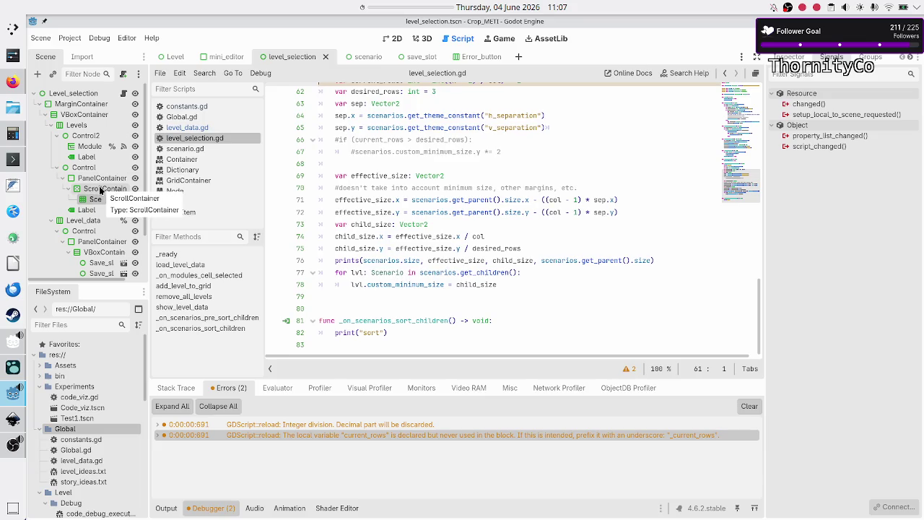
{"action": "left_click", "coordinate": [101, 189]}
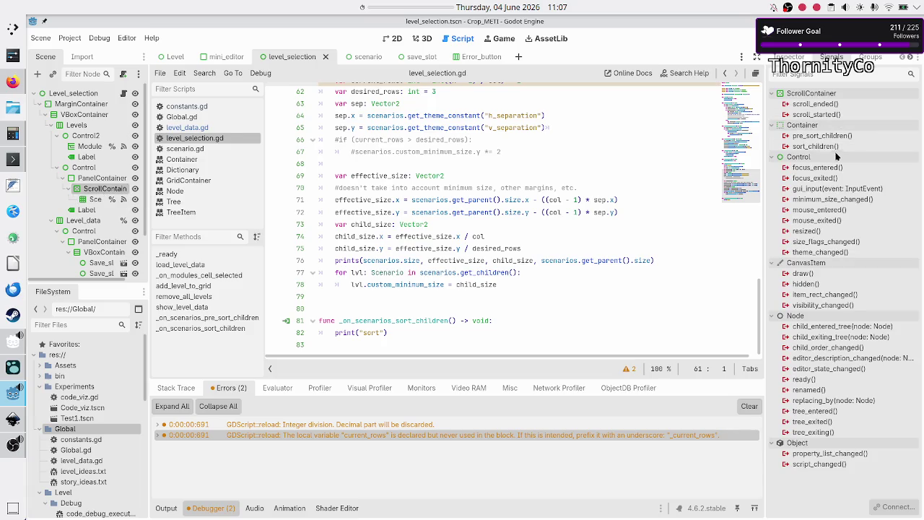
- Connect ScrollContainer's resized() signal to a new _on_scroll_container_resized handler that prints "resize"
{"action": "left_click", "coordinate": [825, 232]}
{"action": "double_click", "coordinate": [825, 231]}
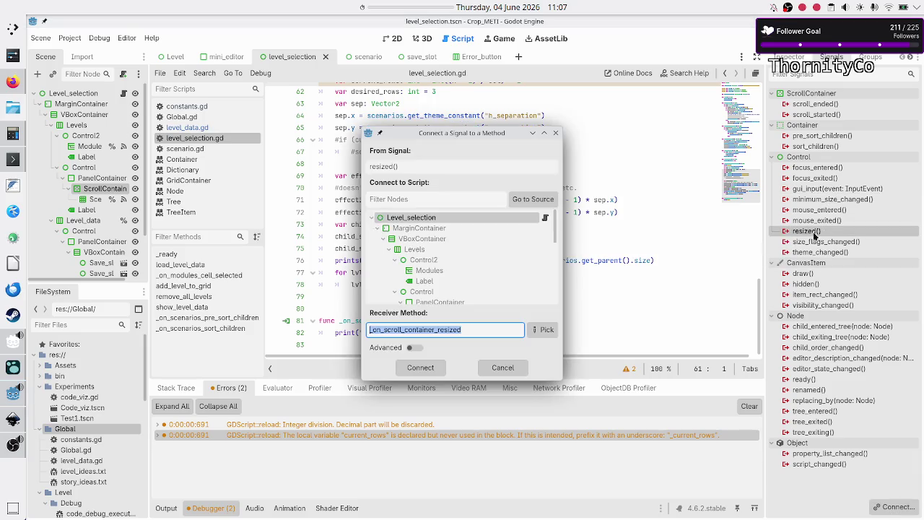
{"action": "left_click", "coordinate": [418, 368]}
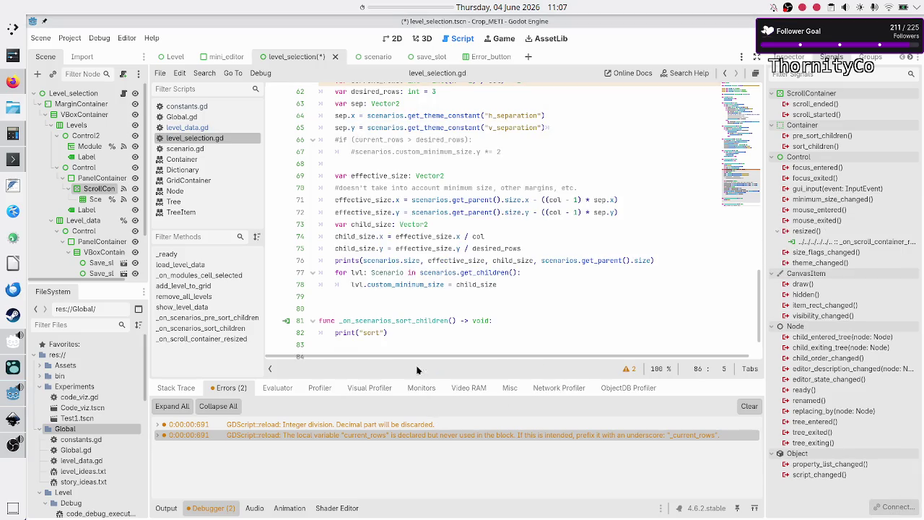
{"action": "key", "text": "shift+End"}
{"action": "type", "text": "print(\"resize"}
- Save and run the game, show Basic tape operations, and maximize the window to trigger a resize
{"action": "left_click", "coordinate": [758, 37]}
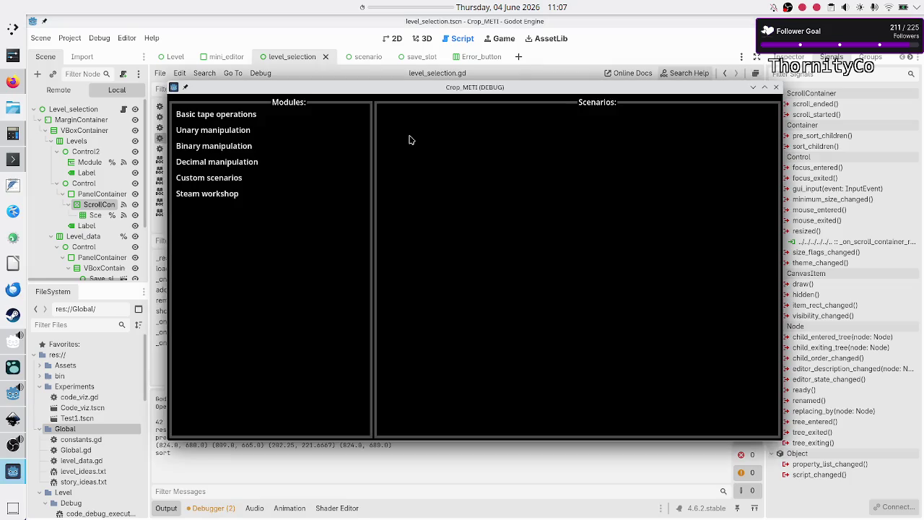
{"action": "left_click", "coordinate": [231, 115]}
{"action": "double_click", "coordinate": [581, 92]}
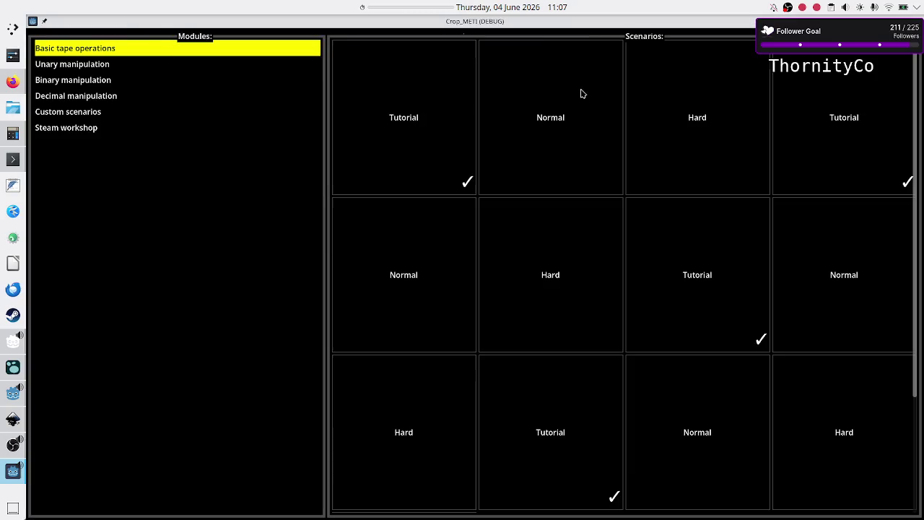
{"action": "key", "text": "F8"}
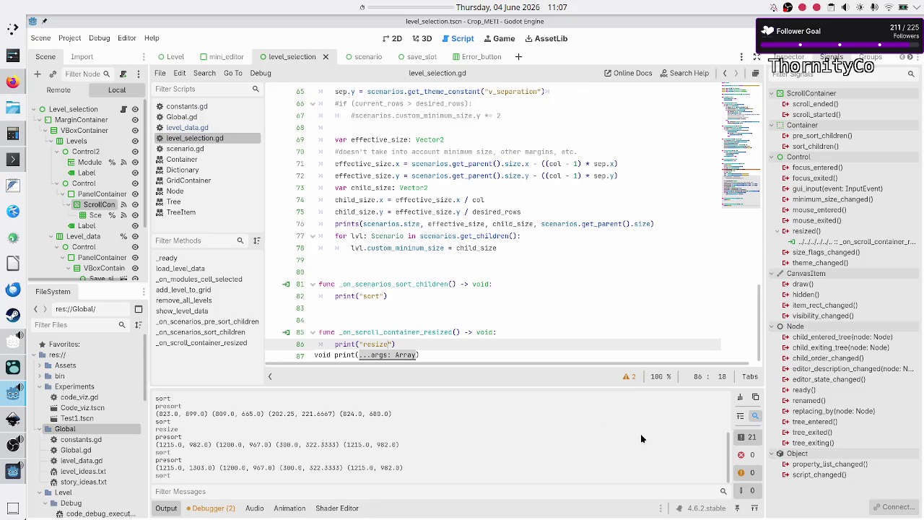
- Clear the output log, then run the game again and close it
{"action": "left_click", "coordinate": [741, 397]}
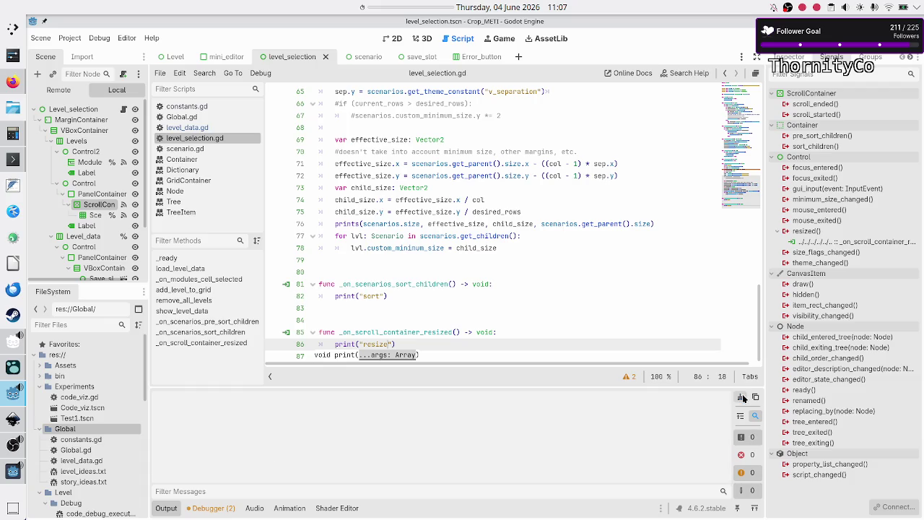
{"action": "key", "text": "F5"}
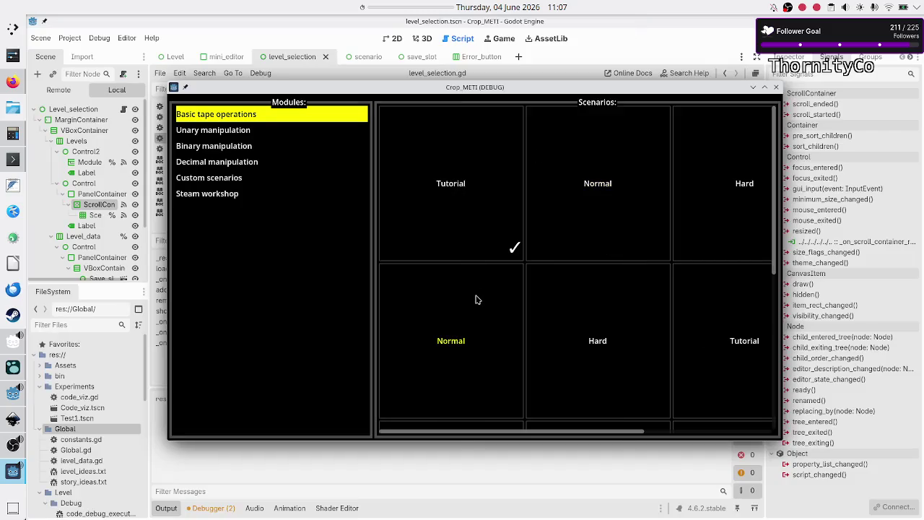
{"action": "key", "text": "F8"}
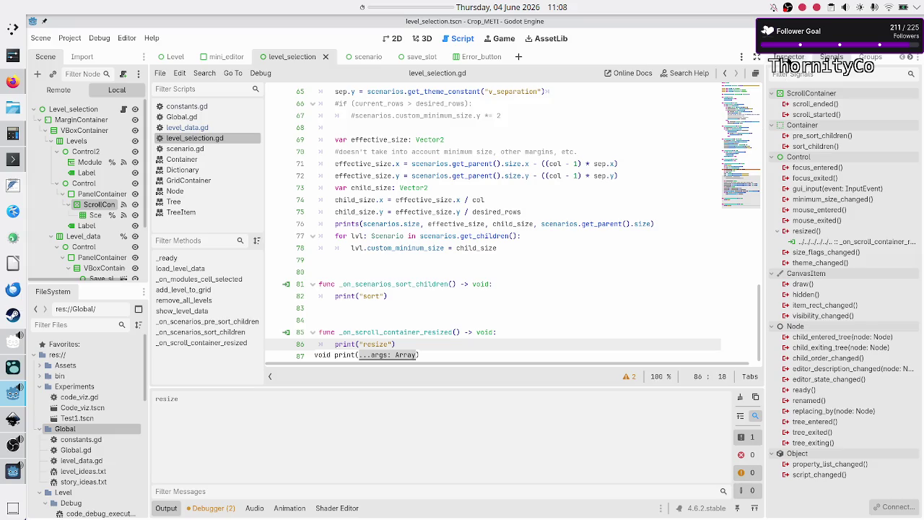
- Remove the blank line above the resize handler and delete its print("resize") statement
{"action": "left_click", "coordinate": [410, 316]}
{"action": "key", "text": "Delete"}
{"action": "key", "text": "Down"}
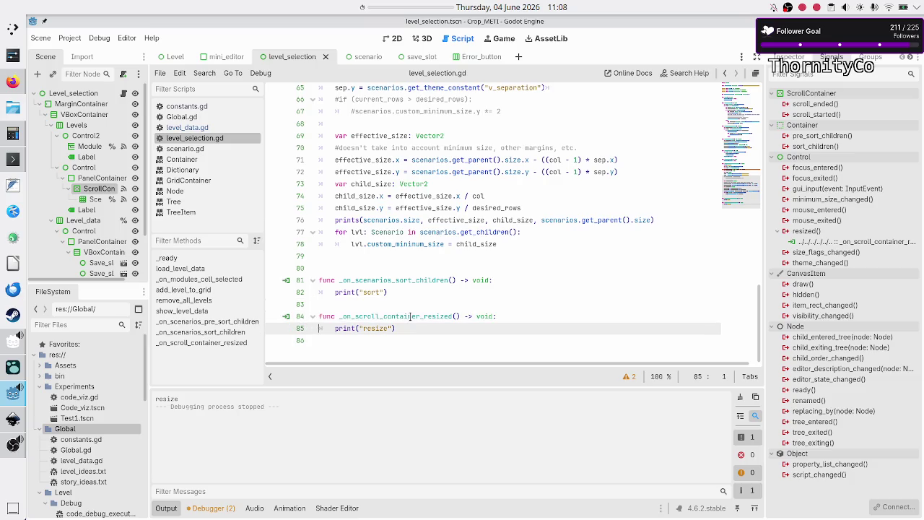
{"action": "key", "text": "shift+Down"}
{"action": "key", "text": "shift+Left"}
{"action": "key", "text": "BackSpace"}
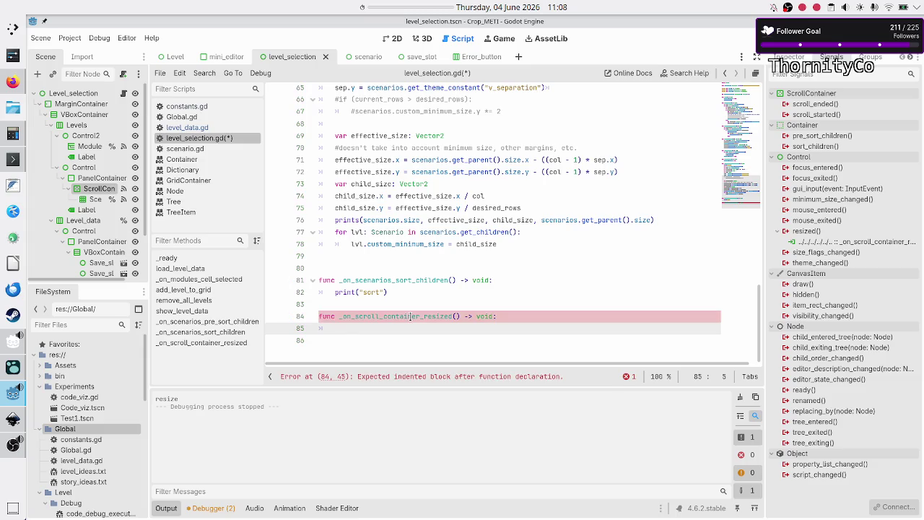
- Make the handler call _on_scenarios_pre_sort_children() via autocomplete, then save the script
{"action": "scroll", "coordinate": [411, 266], "scroll_direction": "up", "scroll_amount": 3}
{"action": "scroll", "coordinate": [410, 266], "scroll_direction": "up", "scroll_amount": 1}
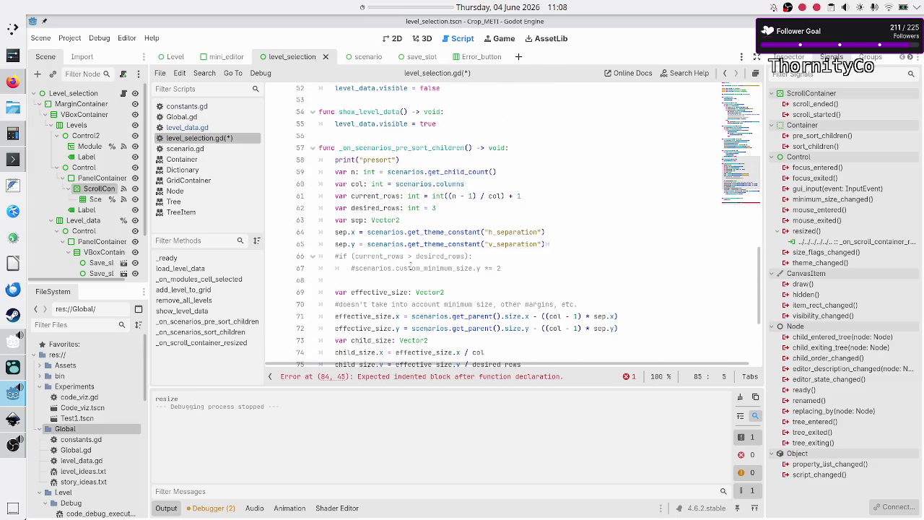
{"action": "scroll", "coordinate": [411, 265], "scroll_direction": "down", "scroll_amount": 1}
{"action": "scroll", "coordinate": [411, 265], "scroll_direction": "down", "scroll_amount": 3}
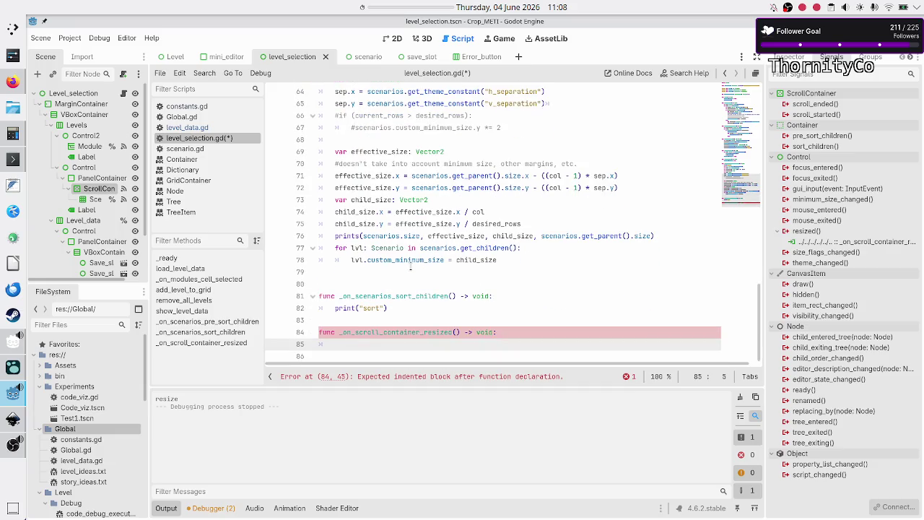
{"action": "type", "text": "_on_"}
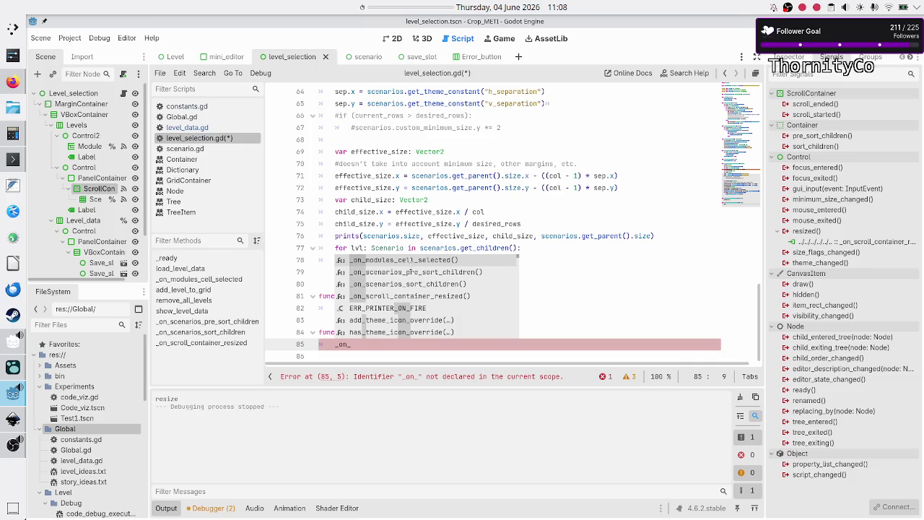
{"action": "type", "text": "pre"}
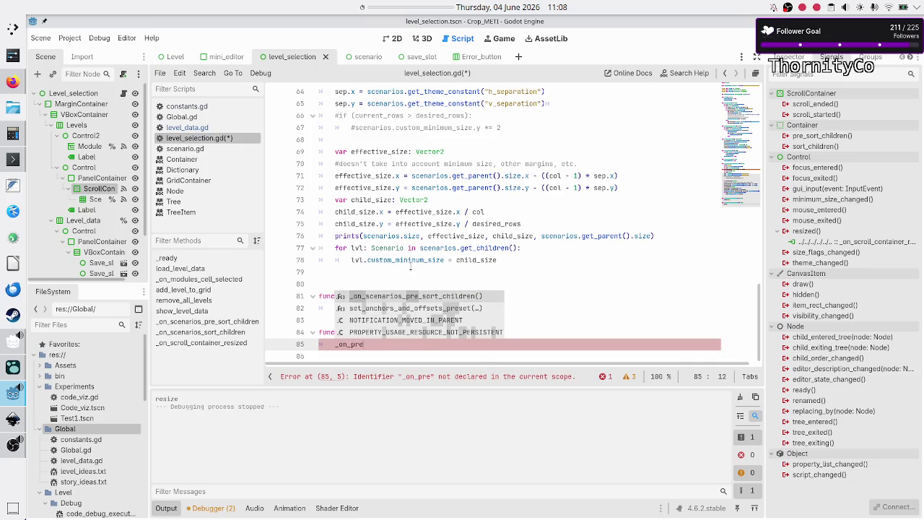
{"action": "key", "text": "Return"}
{"action": "key", "text": "Down"}
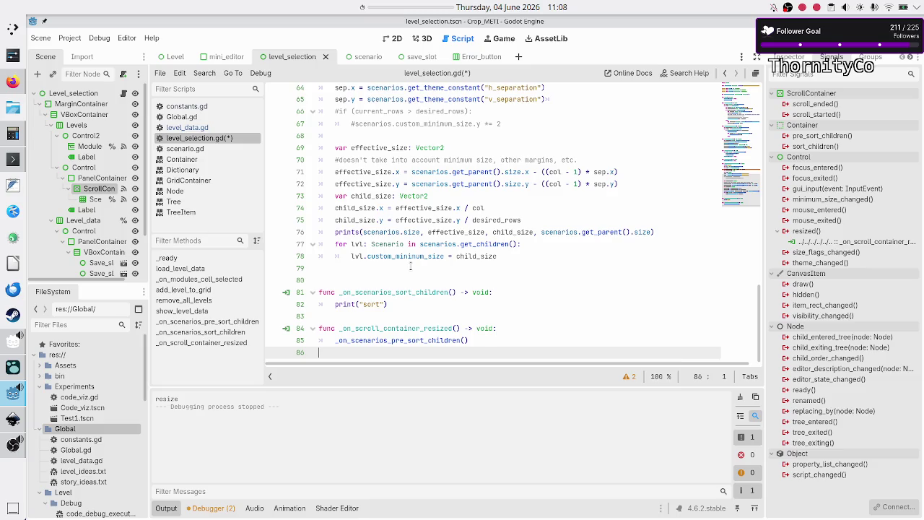
{"action": "key", "text": "Up"}
{"action": "key", "text": "Up"}
{"action": "key", "text": "Up"}
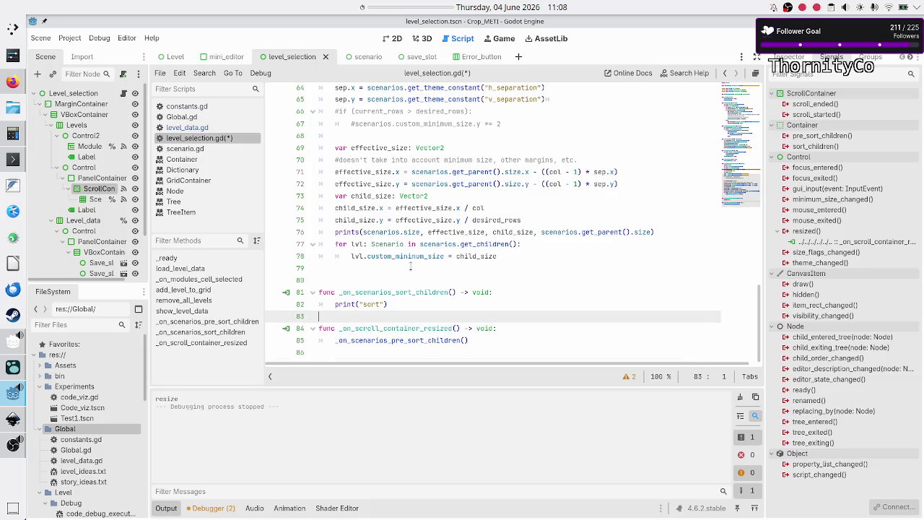
{"action": "key", "text": "Down"}
{"action": "key", "text": "Down"}
{"action": "key", "text": "Down"}
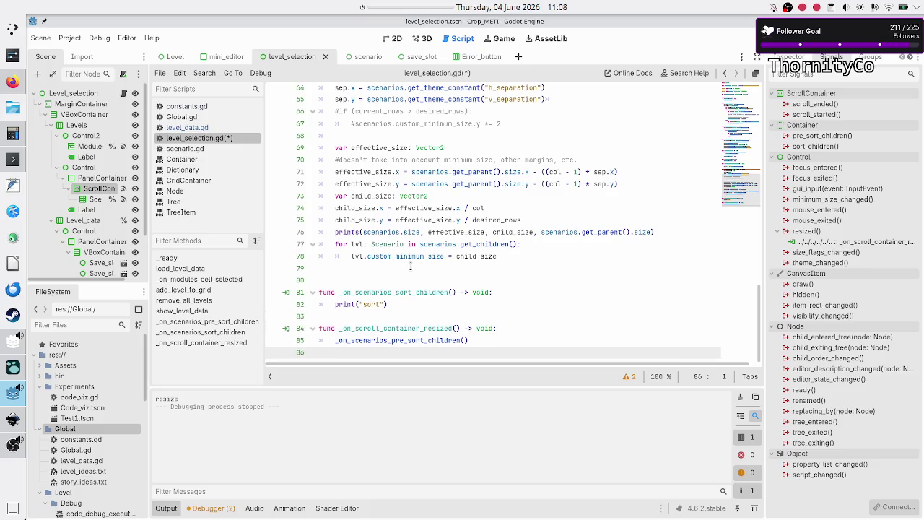
{"action": "key", "text": "ctrl+s"}
{"action": "key", "text": "F5"}
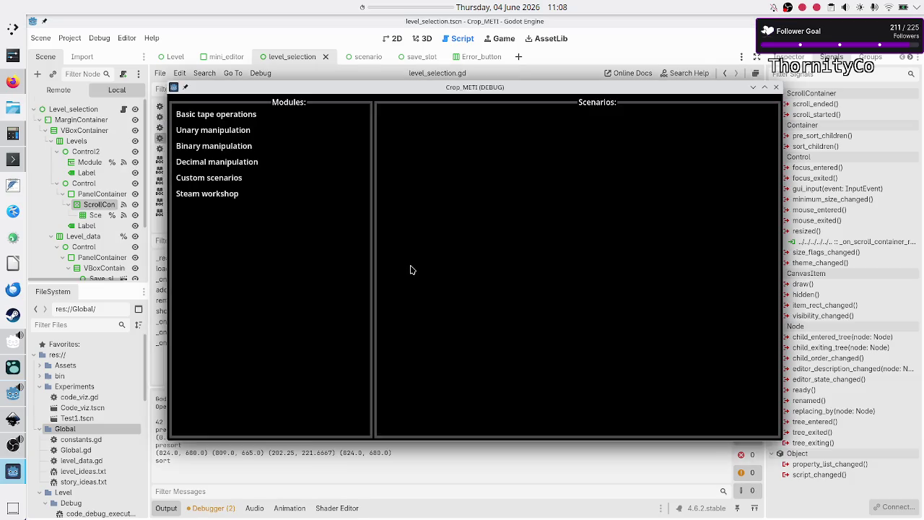
- Show Basic tape operations, maximize then restore the game window to check the tiles rescale
{"action": "left_click", "coordinate": [241, 118]}
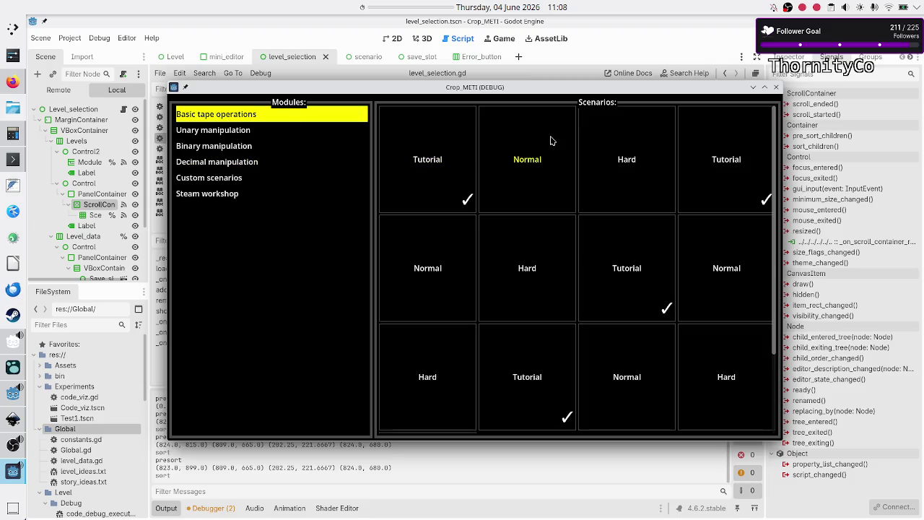
{"action": "double_click", "coordinate": [581, 87]}
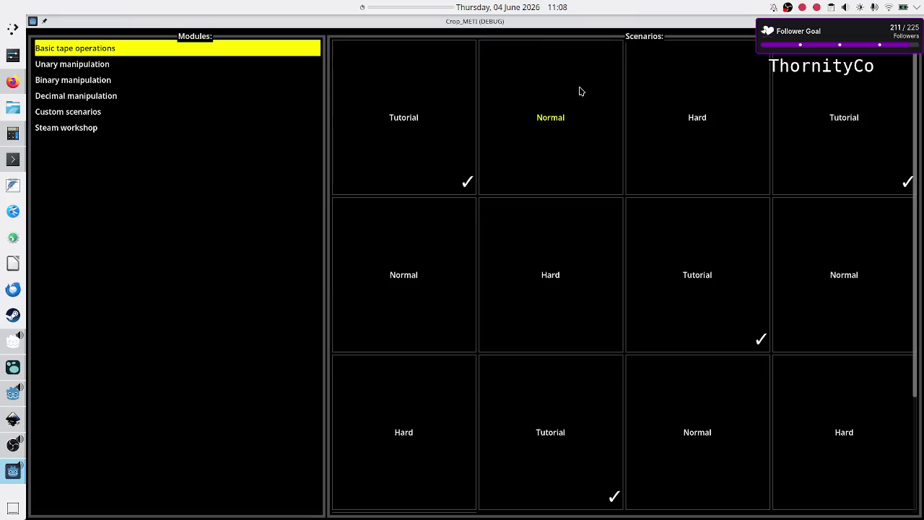
{"action": "key", "text": "alt+Tab"}
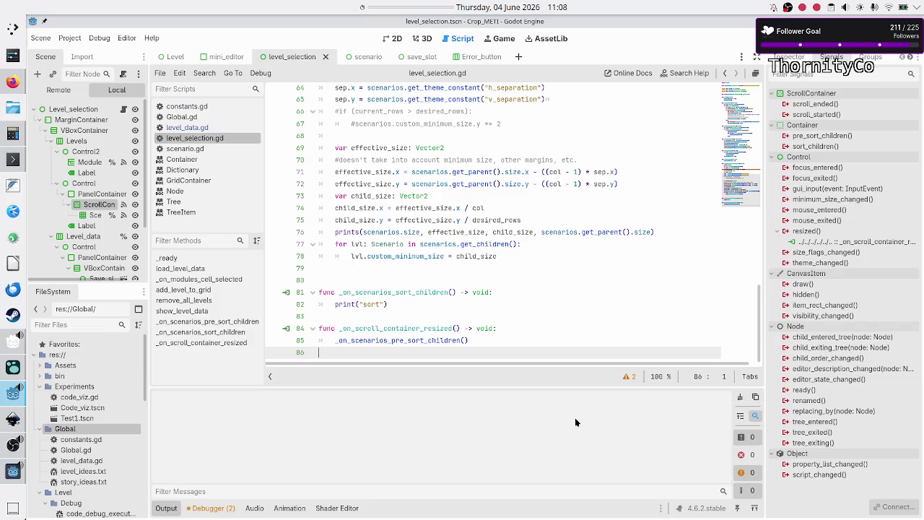
{"action": "key", "text": "alt+Tab"}
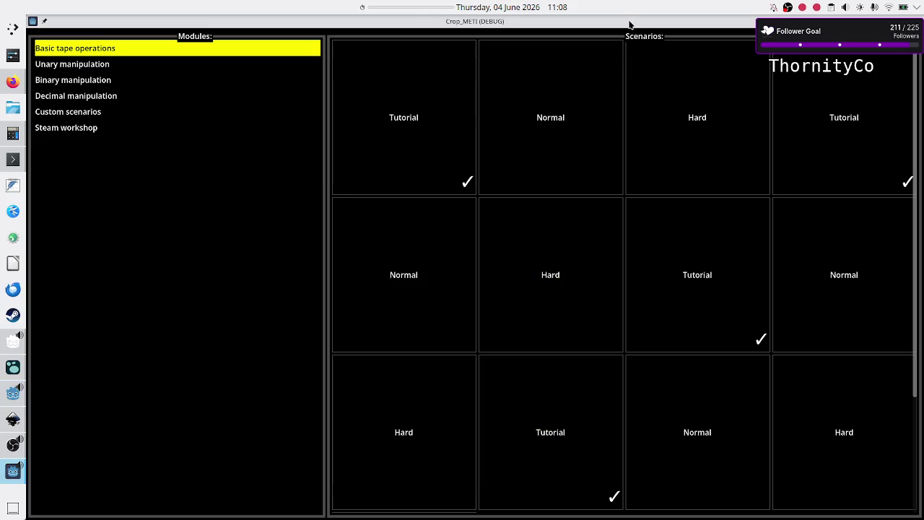
{"action": "double_click", "coordinate": [630, 21]}
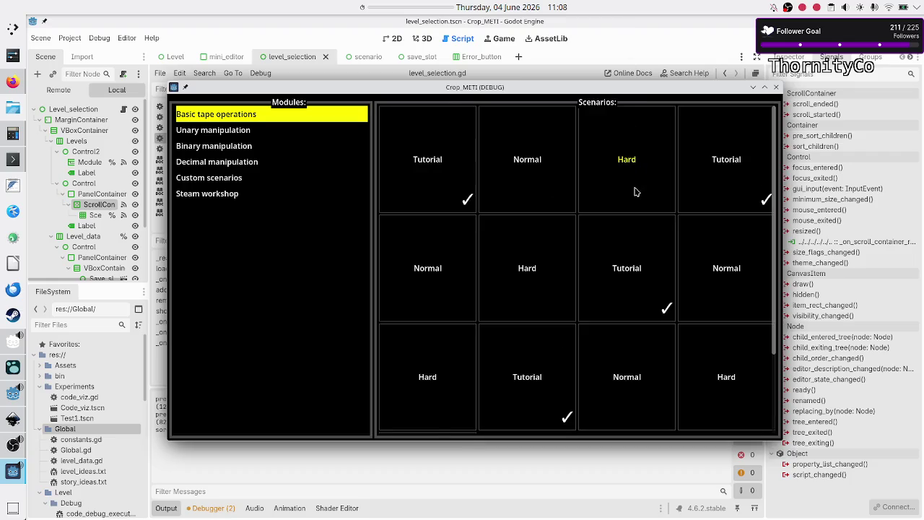
{"action": "left_click", "coordinate": [388, 457]}
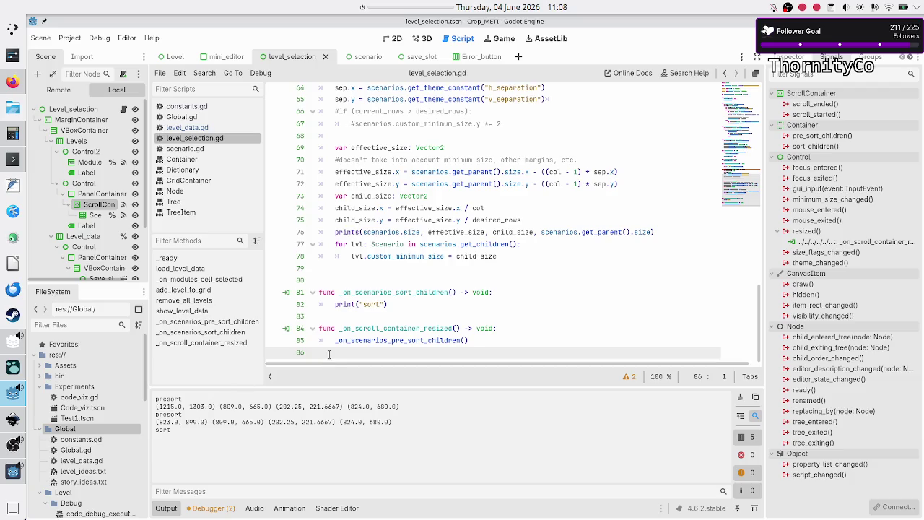
{"action": "double_click", "coordinate": [426, 328]}
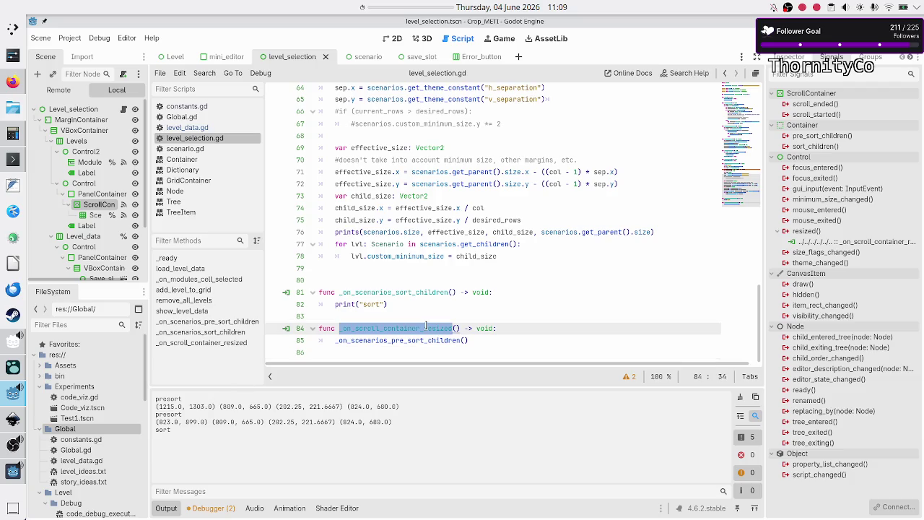
{"action": "double_click", "coordinate": [390, 340]}
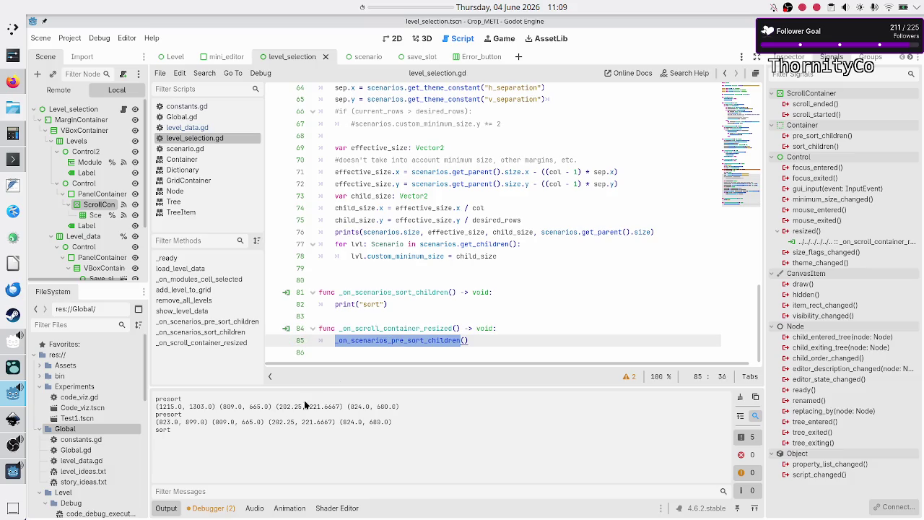
{"action": "left_click_drag", "start_coordinate": [176, 399], "coordinate": [186, 427]}
{"action": "left_click", "coordinate": [186, 428]}
{"action": "double_click", "coordinate": [165, 422]}
{"action": "key", "text": "F6"}
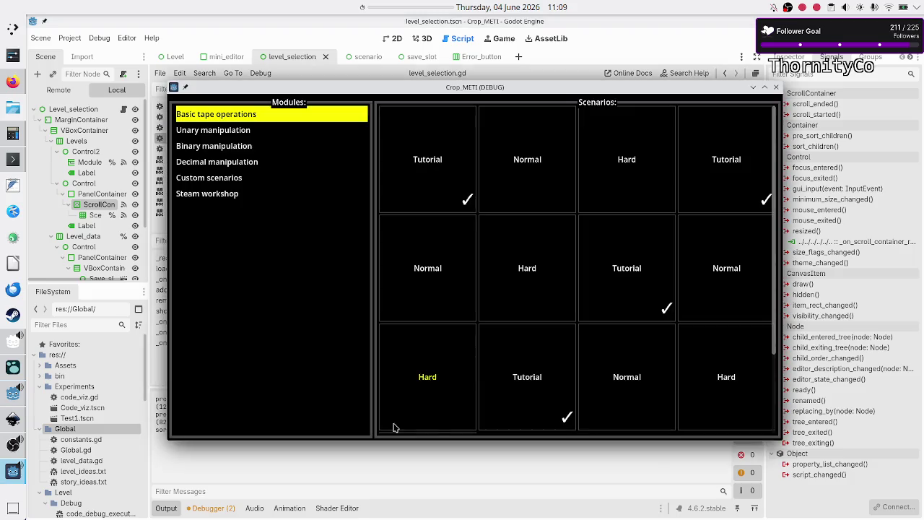
{"action": "scroll", "coordinate": [563, 368], "scroll_direction": "down", "scroll_amount": 3}
{"action": "scroll", "coordinate": [555, 323], "scroll_direction": "up", "scroll_amount": 2}
{"action": "scroll", "coordinate": [555, 323], "scroll_direction": "down", "scroll_amount": 2}
{"action": "scroll", "coordinate": [555, 322], "scroll_direction": "up", "scroll_amount": 2}
{"action": "left_click", "coordinate": [753, 87]}
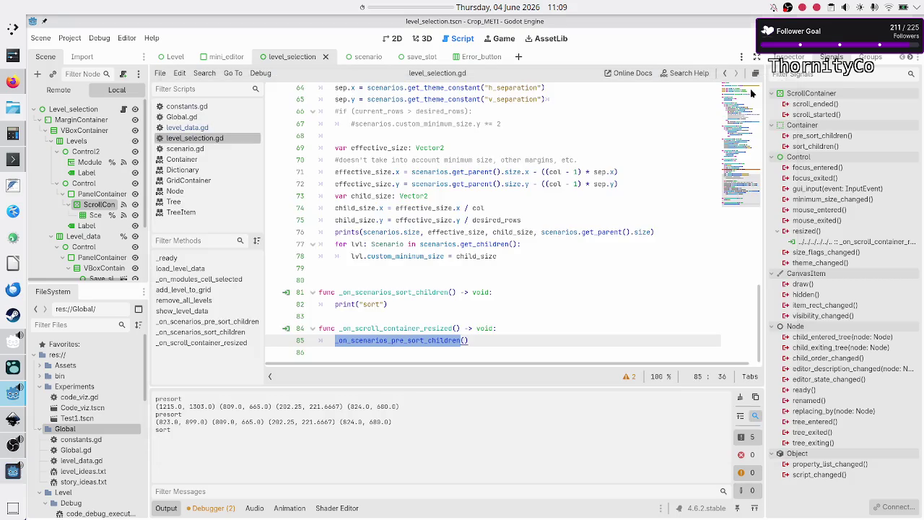
{"action": "left_click", "coordinate": [395, 324]}
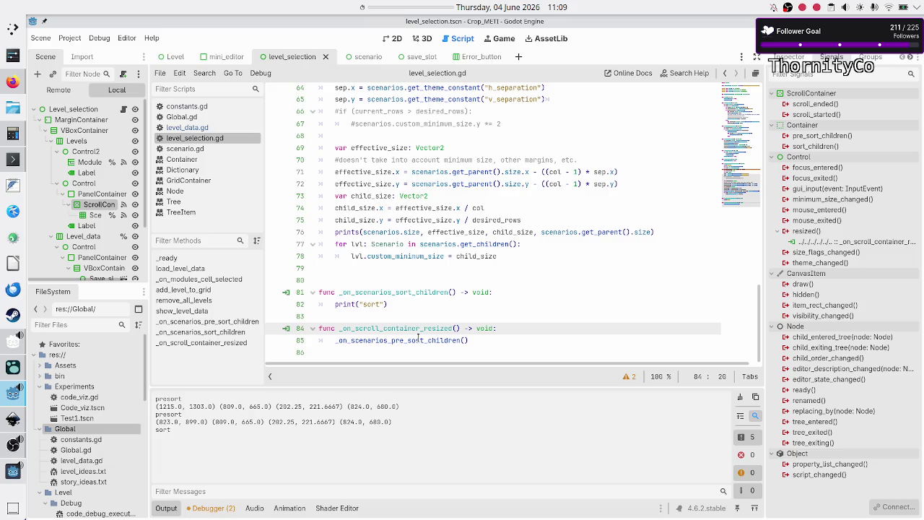
{"action": "double_click", "coordinate": [417, 340]}
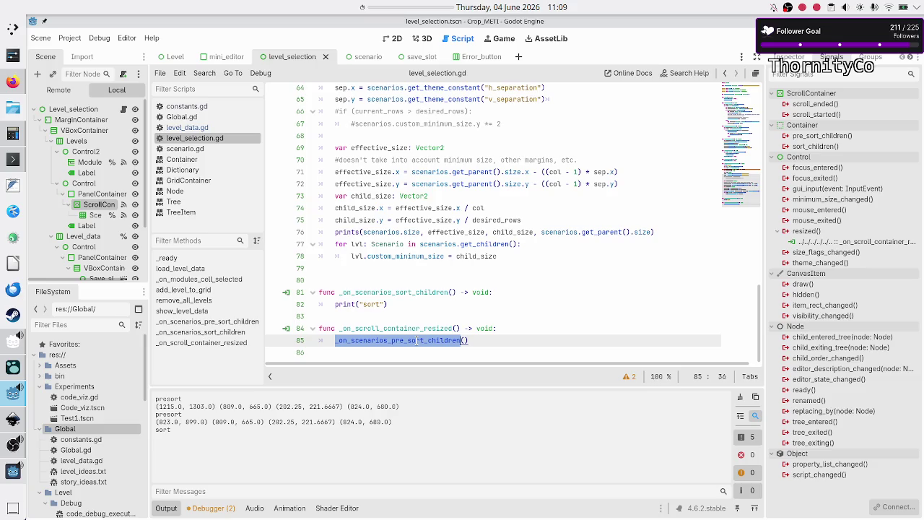
{"action": "left_click", "coordinate": [436, 325]}
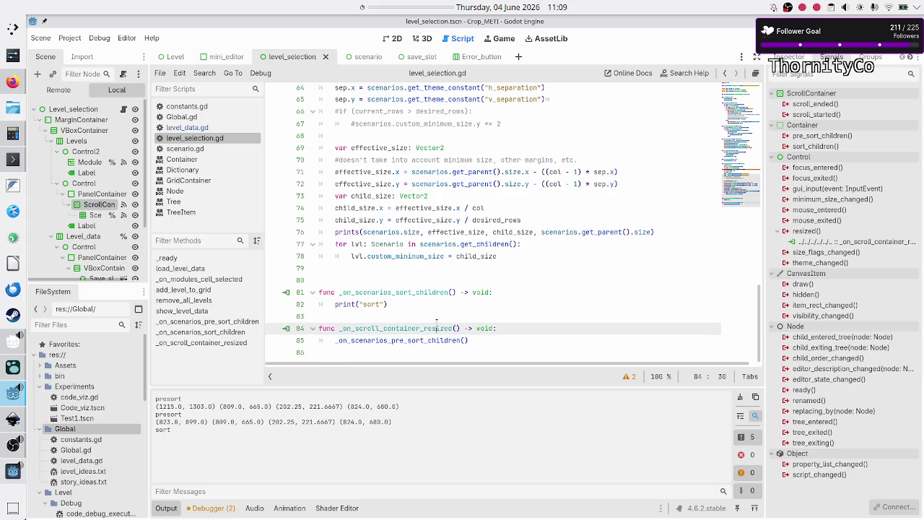
- Comment in the resize handler: why does leaving fullscreen with 13 levels not trigger the sort (done manually)
{"action": "key", "text": "Up"}
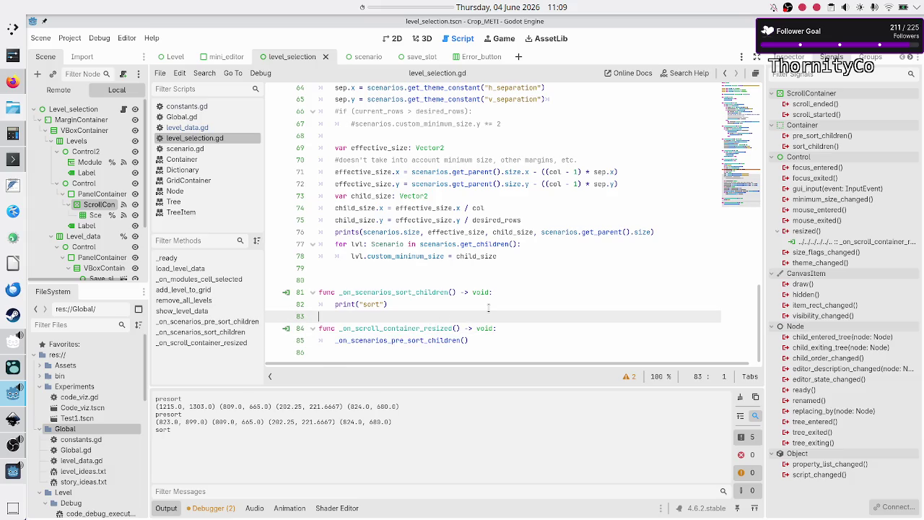
{"action": "key", "text": "Down"}
{"action": "key", "text": "Down"}
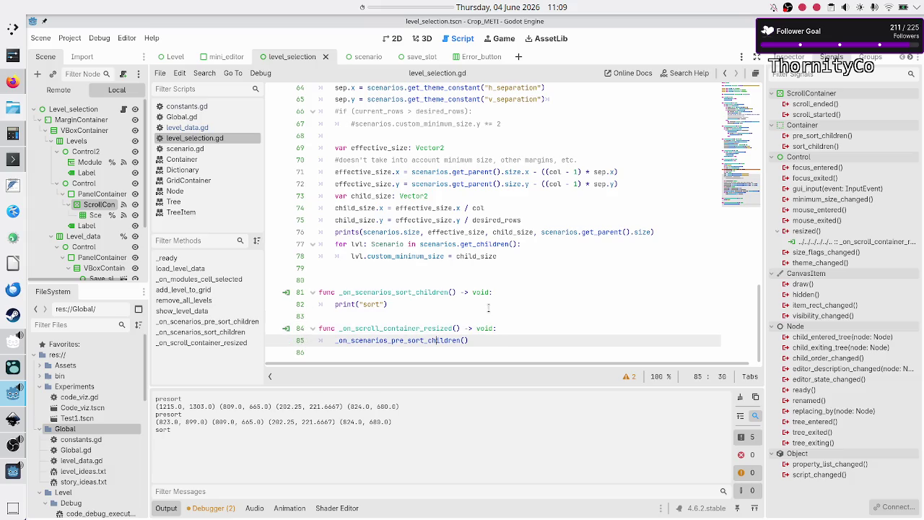
{"action": "key", "text": "Up"}
{"action": "key", "text": "End"}
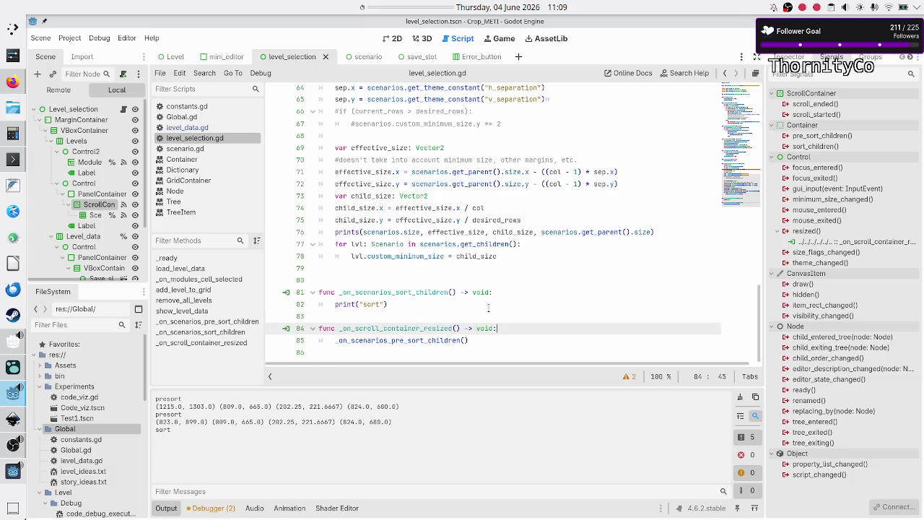
{"action": "key", "text": "Return"}
{"action": "type", "text": "#"}
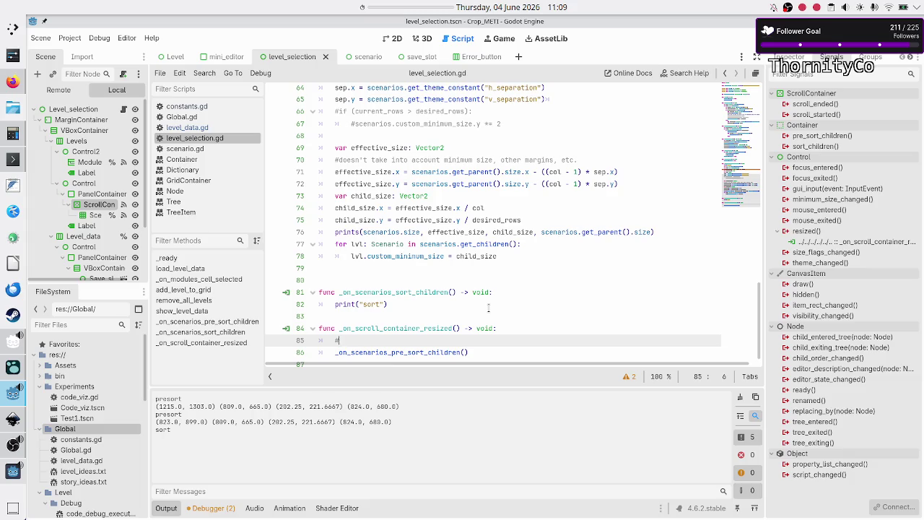
{"action": "type", "text": "why is it th"}
{"action": "type", "text": "at on 13 l"}
{"action": "type", "text": "evels "}
{"action": "type", "text": "going d"}
{"action": "key", "text": "BackSpace"}
{"action": "type", "text": "out of f"}
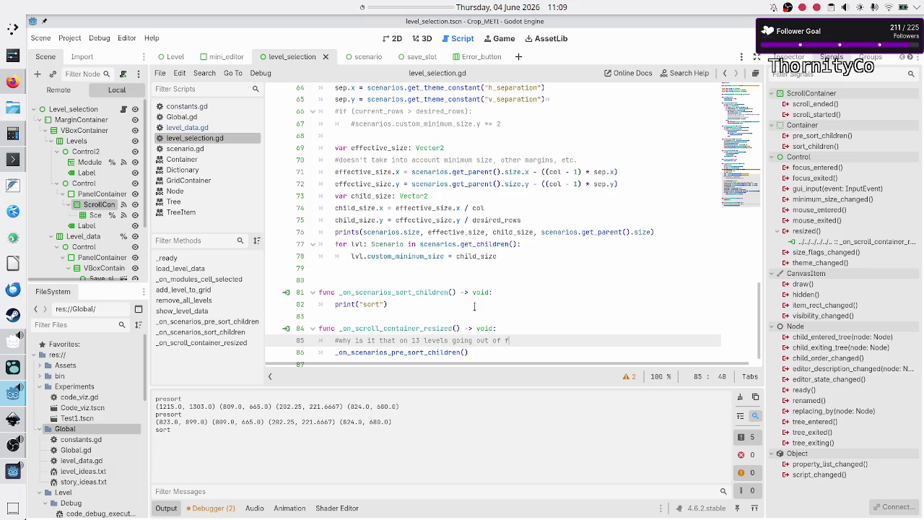
{"action": "type", "text": "ullscreen doesn't t"}
{"action": "type", "text": "rigger the sor"}
{"action": "type", "text": "t"}
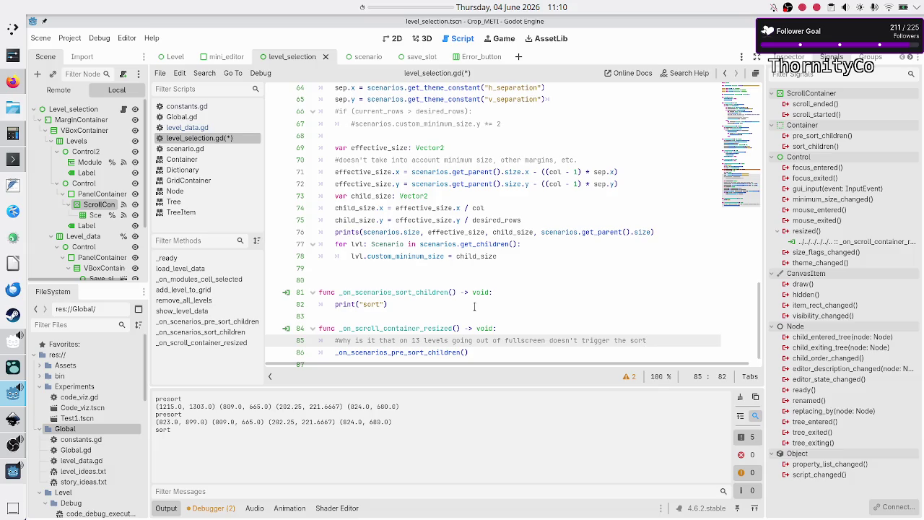
{"action": "key", "text": "Return"}
{"action": "type", "text": "#b"}
{"action": "key", "text": "BackSpace"}
{"action": "key", "text": "BackSpace"}
{"action": "key", "text": "BackSpace"}
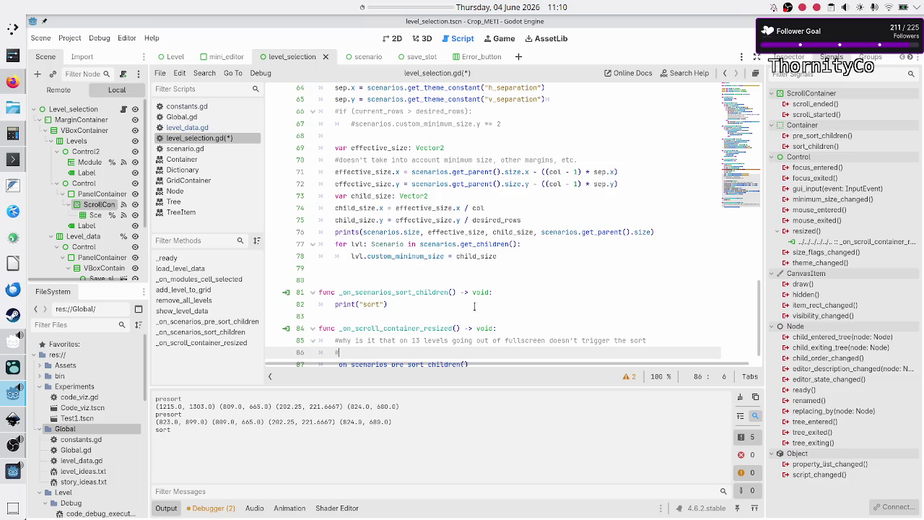
{"action": "type", "text": " (done"}
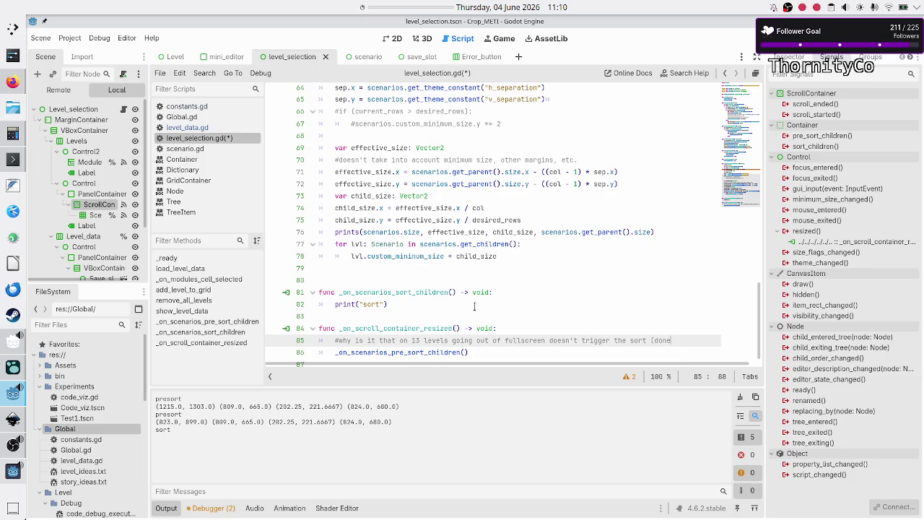
{"action": "type", "text": " manually)"}
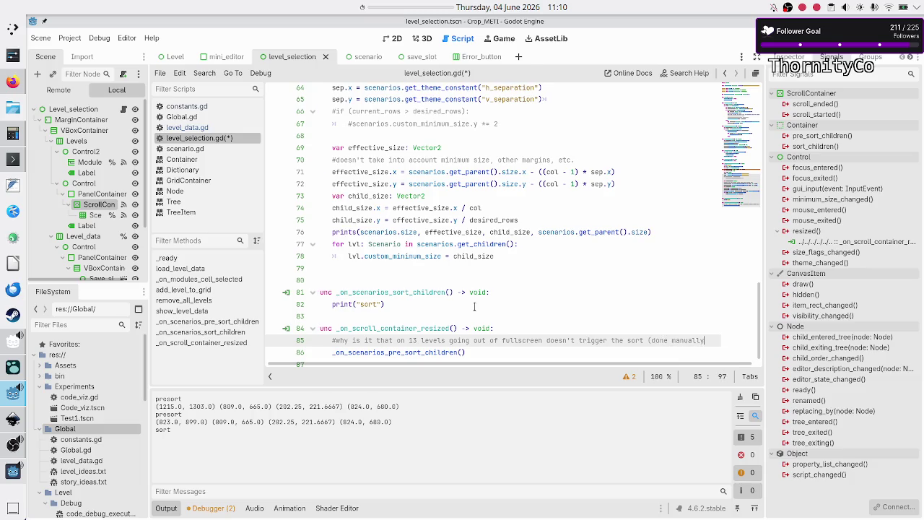
- Add the comment '#but on 12 levels the trigger is automatic??????????????????????' and save the script
{"action": "key", "text": "Return"}
{"action": "type", "text": "#b"}
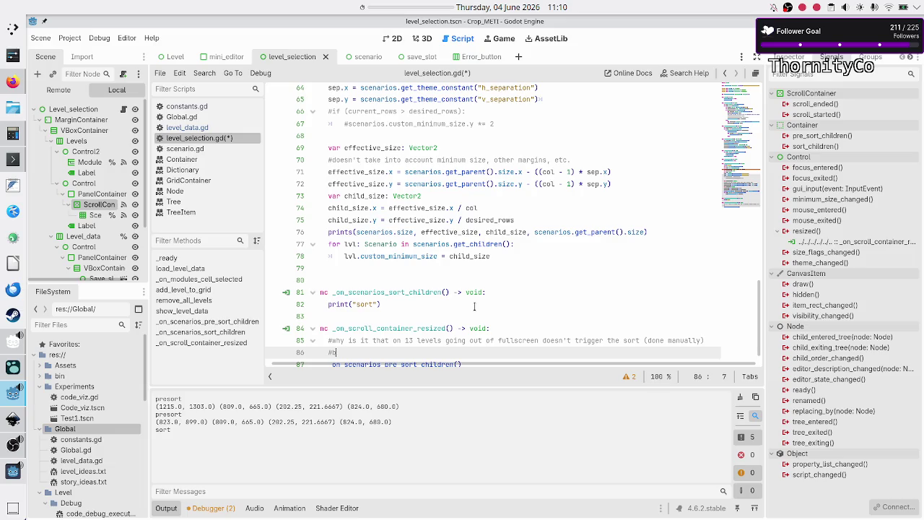
{"action": "type", "text": "ut on 12 levels"}
{"action": "key", "text": "Up"}
{"action": "key", "text": "End"}
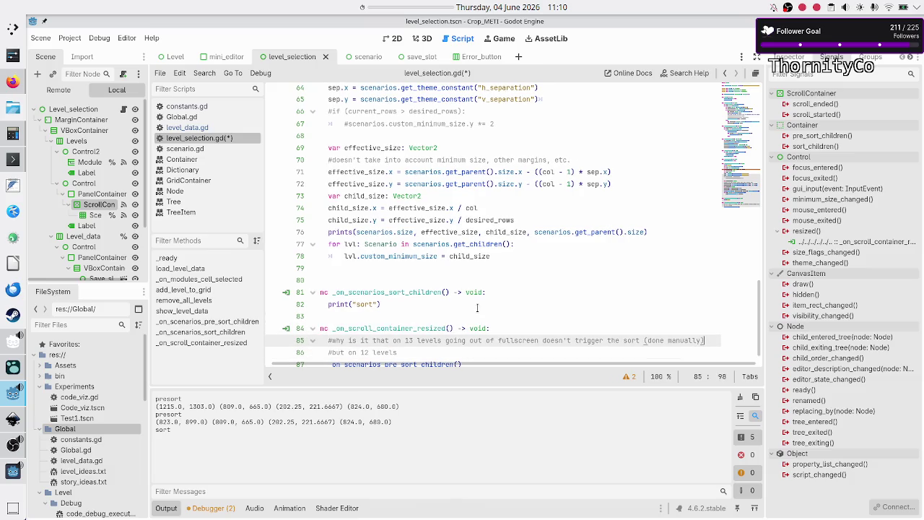
{"action": "key", "text": "Down"}
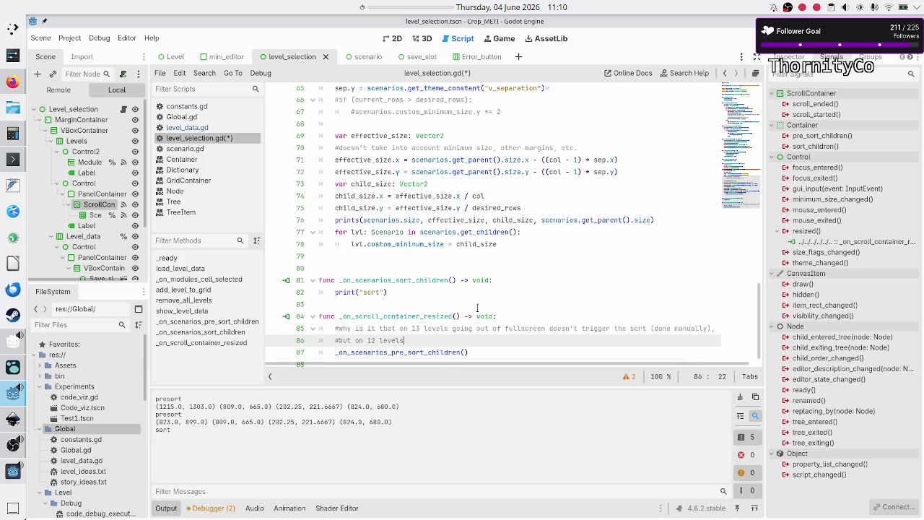
{"action": "type", "text": " the trigger i"}
{"action": "type", "text": "s automatic"}
{"action": "type", "text": ">"}
{"action": "key", "text": "BackSpace"}
{"action": "type", "text": "??????????????????????"}
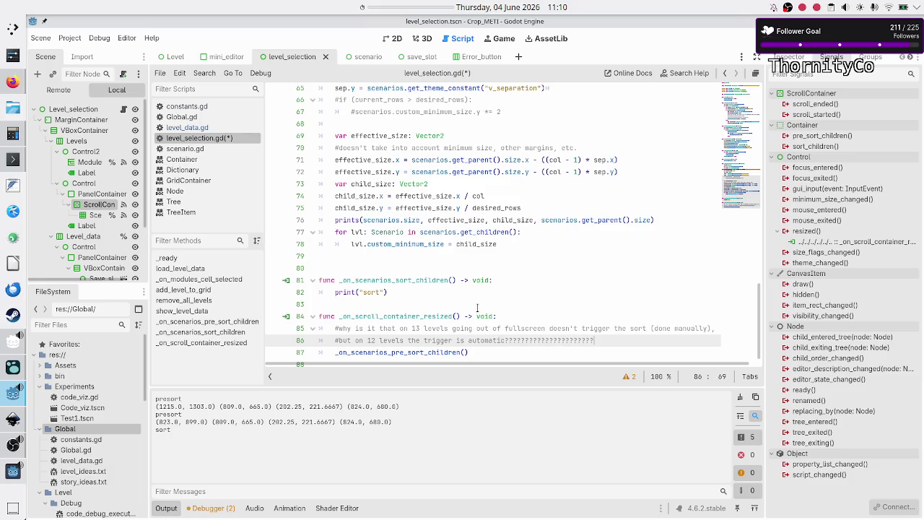
{"action": "key", "text": "Down"}
{"action": "key", "text": "Down"}
{"action": "key", "text": "ctrl+s"}
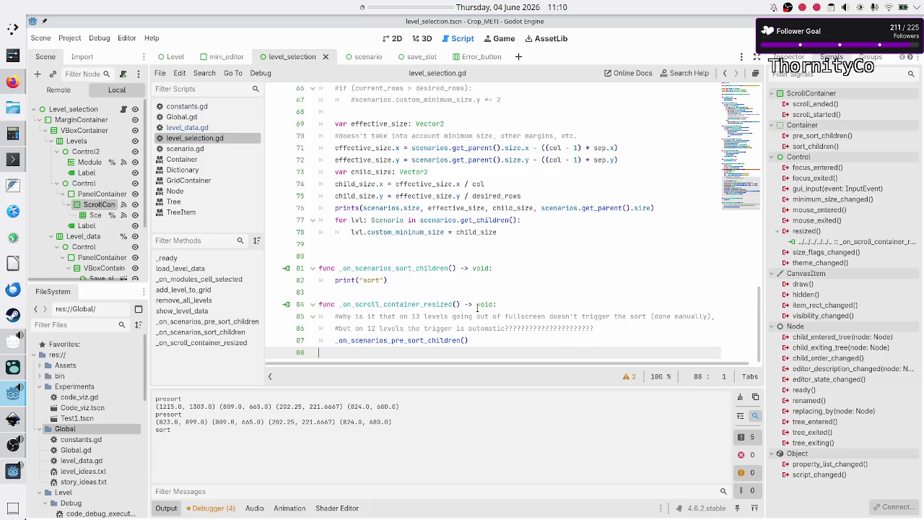
{"action": "left_click", "coordinate": [447, 292]}
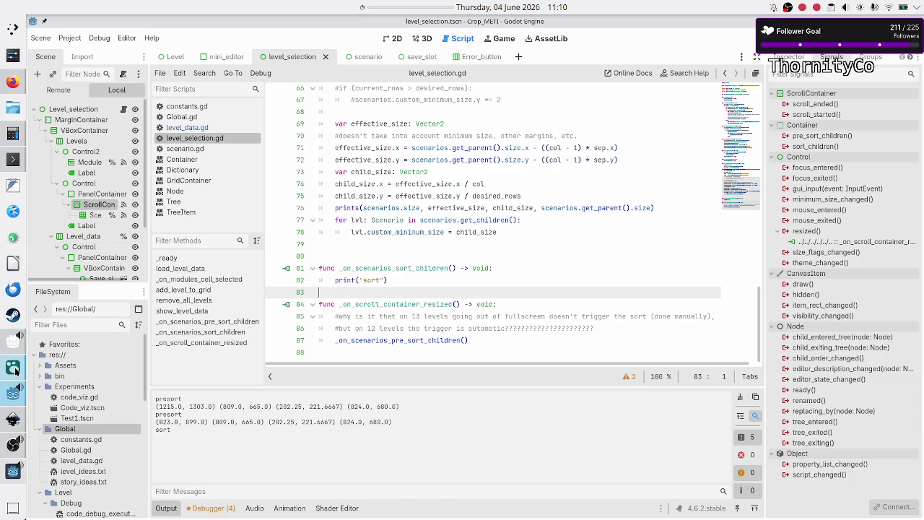
- In Logseq, add a child note: 12 items re-sort leaving fullscreen, but 13 levels needed manual triggering
{"action": "left_click", "coordinate": [15, 370]}
{"action": "left_click", "coordinate": [523, 173]}
{"action": "key", "text": "Down"}
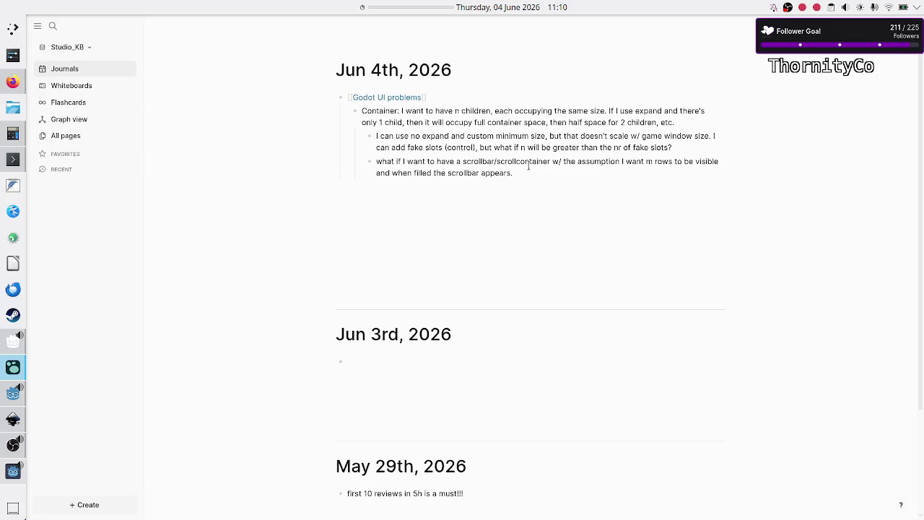
{"action": "left_click", "coordinate": [526, 177]}
{"action": "key", "text": "Return"}
{"action": "type", "text": "have situat"}
{"action": "type", "text": "ions wher"}
{"action": "type", "text": "e"}
{"action": "type", "text": " havin"}
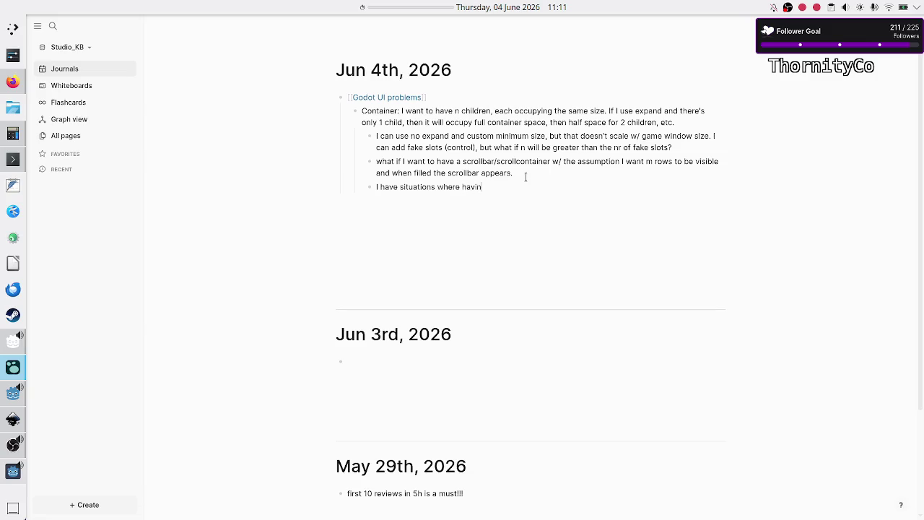
{"action": "type", "text": "g 12 items in a container triggeres"}
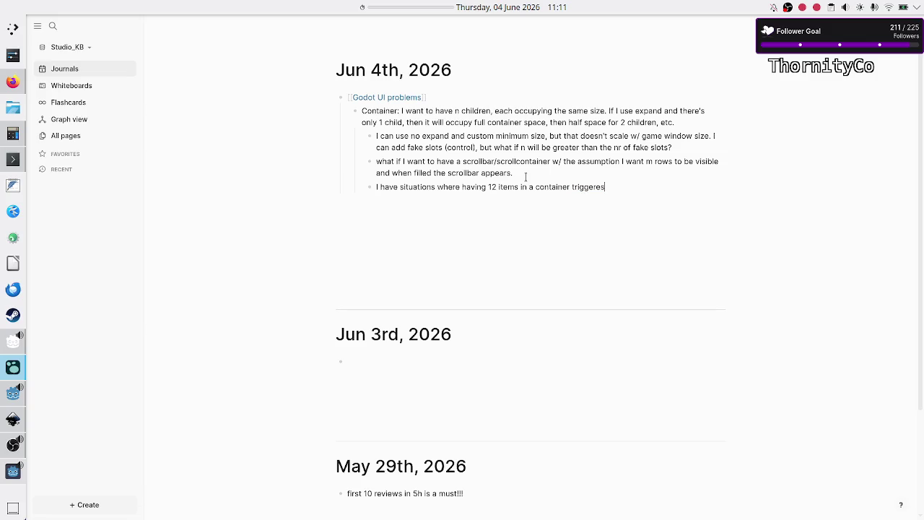
{"action": "key", "text": "BackSpace"}
{"action": "type", "text": "s resorting going away "}
{"action": "type", "text": "from fullsc"}
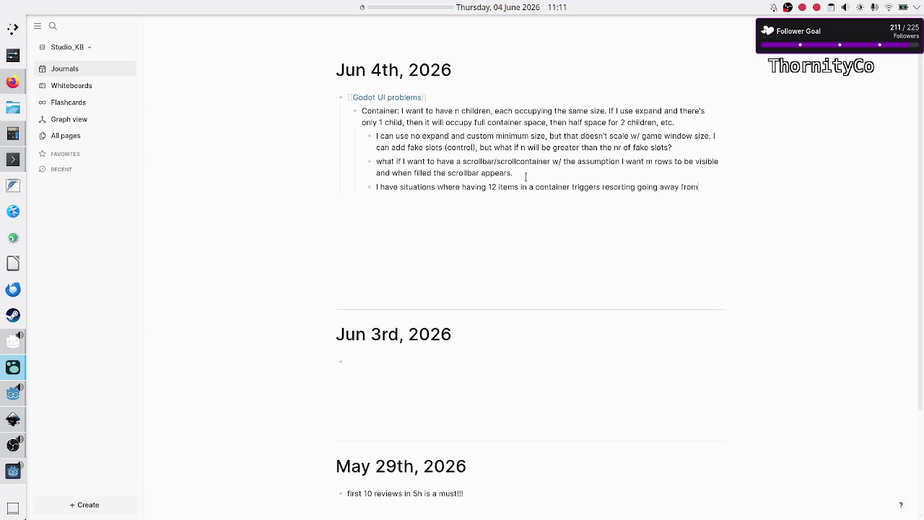
{"action": "type", "text": "reen, but "}
{"action": "type", "text": "on 13 "}
{"action": "type", "text": "levels"}
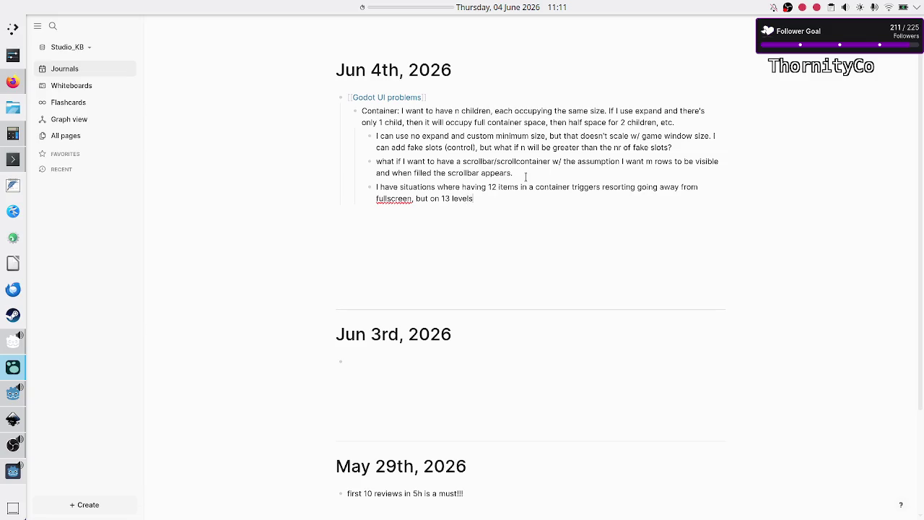
{"action": "type", "text": " it doesn't ("}
{"action": "type", "text": "I had to manual"}
{"action": "type", "text": "ly trigger i"}
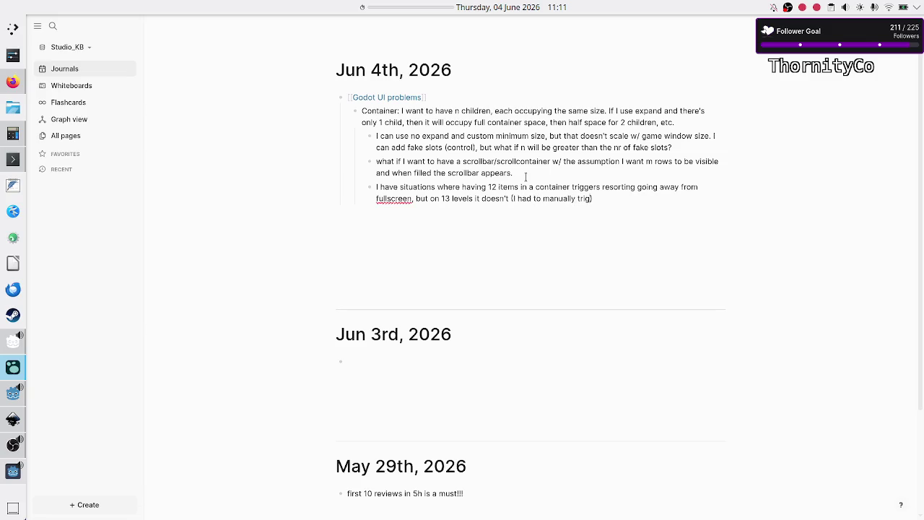
{"action": "type", "text": "t on"}
{"action": "type", "text": " resize hook"}
- Compare the note with the Godot sort handler code and review the note's wording
{"action": "key", "text": "alt+Tab"}
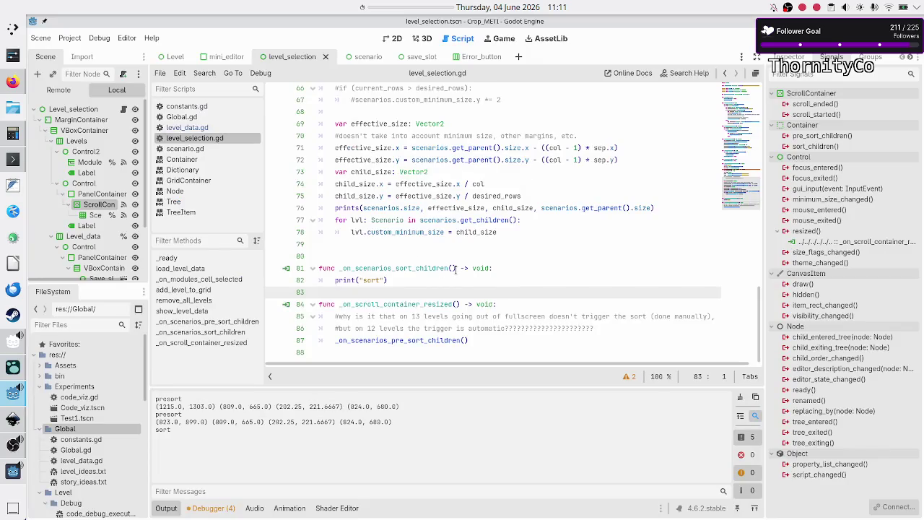
{"action": "left_click", "coordinate": [456, 268]}
{"action": "key", "text": "alt+Tab"}
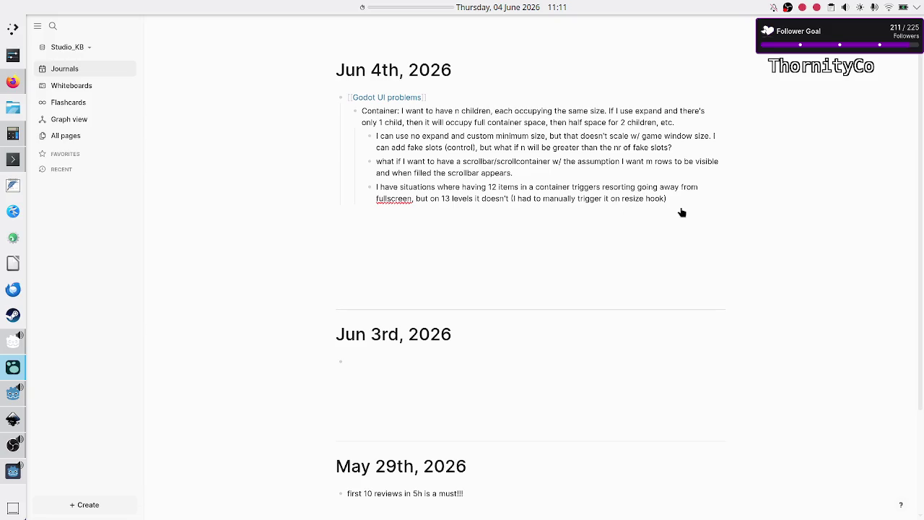
{"action": "double_click", "coordinate": [633, 198]}
{"action": "double_click", "coordinate": [655, 199]}
{"action": "double_click", "coordinate": [646, 187]}
{"action": "double_click", "coordinate": [656, 198]}
{"action": "double_click", "coordinate": [498, 198]}
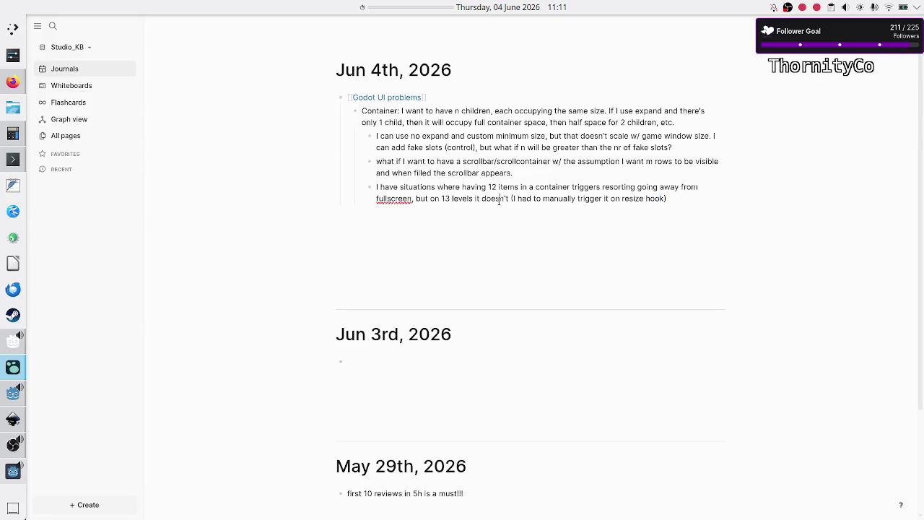
{"action": "double_click", "coordinate": [553, 192]}
{"action": "double_click", "coordinate": [586, 187]}
{"action": "double_click", "coordinate": [624, 187]}
{"action": "double_click", "coordinate": [648, 188]}
{"action": "double_click", "coordinate": [670, 188]}
{"action": "left_click", "coordinate": [683, 200]}
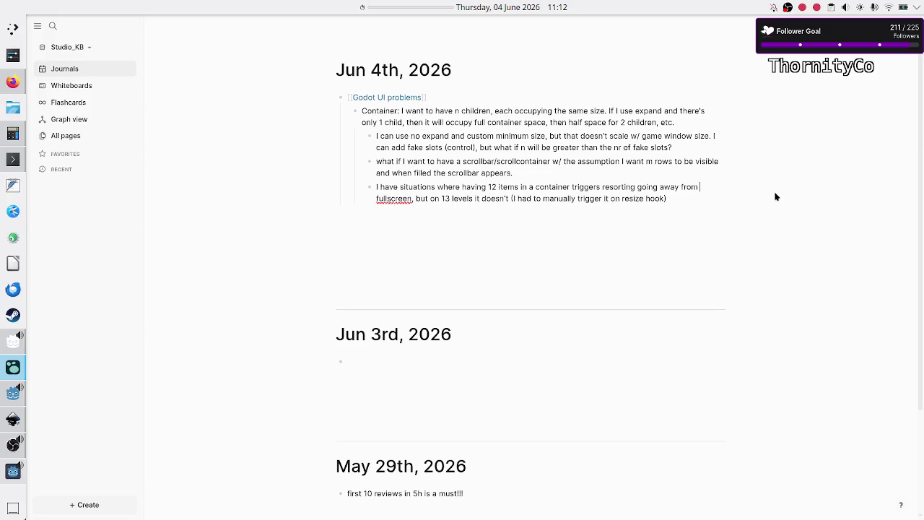
- Delete the extra blank line above _on_scenarios_sort_children in level_selection.gd
{"action": "key", "text": "alt+Tab"}
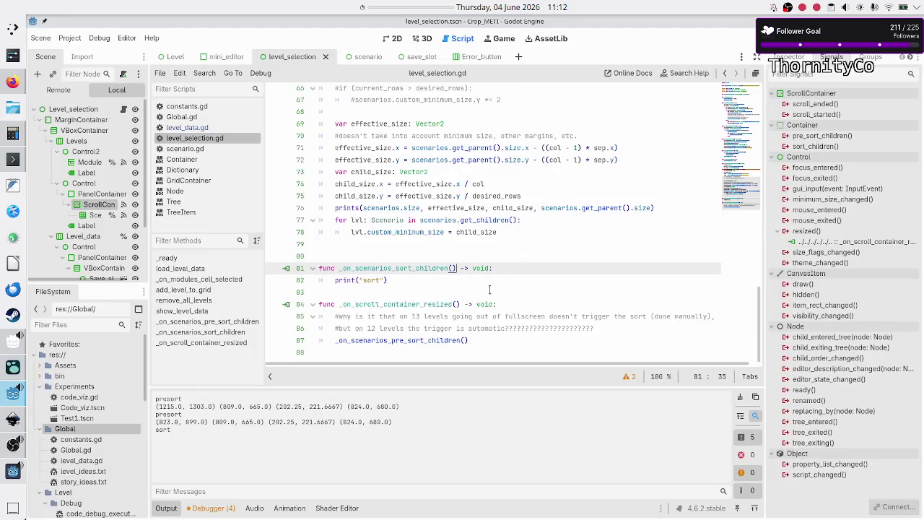
{"action": "left_click", "coordinate": [434, 280]}
{"action": "key", "text": "Up"}
{"action": "key", "text": "Up"}
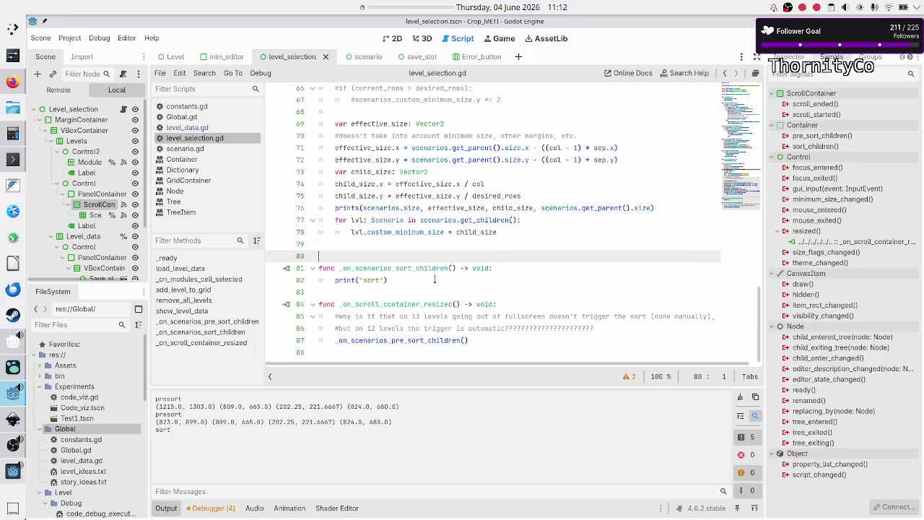
{"action": "key", "text": "BackSpace"}
- Look over the lines around the pre-sort call on line 86, then switch to the Logseq journal
{"action": "key", "text": "Down"}
{"action": "key", "text": "Down"}
{"action": "key", "text": "Down"}
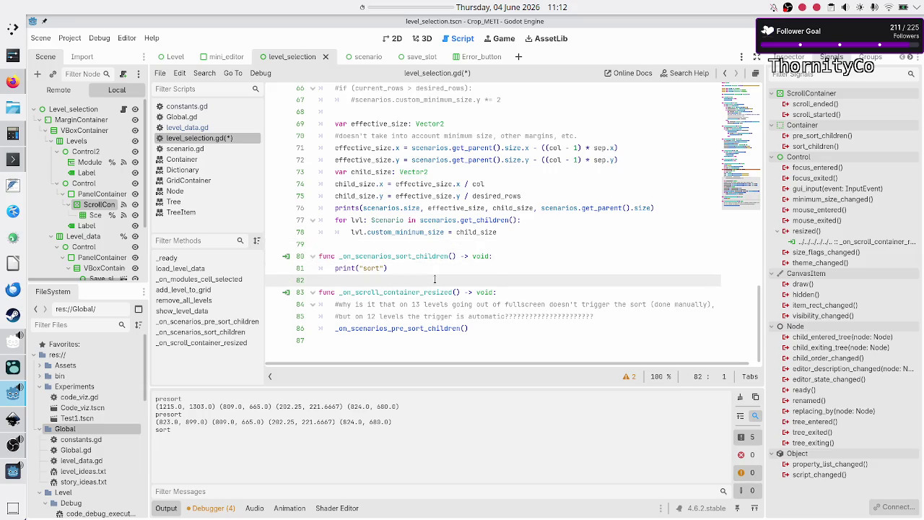
{"action": "key", "text": "Down"}
{"action": "key", "text": "Down"}
{"action": "key", "text": "Down"}
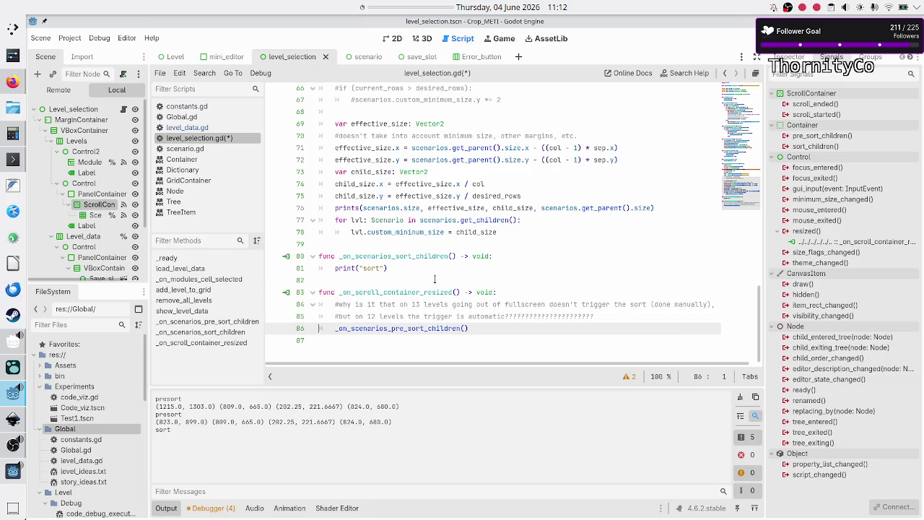
{"action": "key", "text": "Down"}
{"action": "key", "text": "Up"}
{"action": "key", "text": "Up"}
{"action": "key", "text": "Up"}
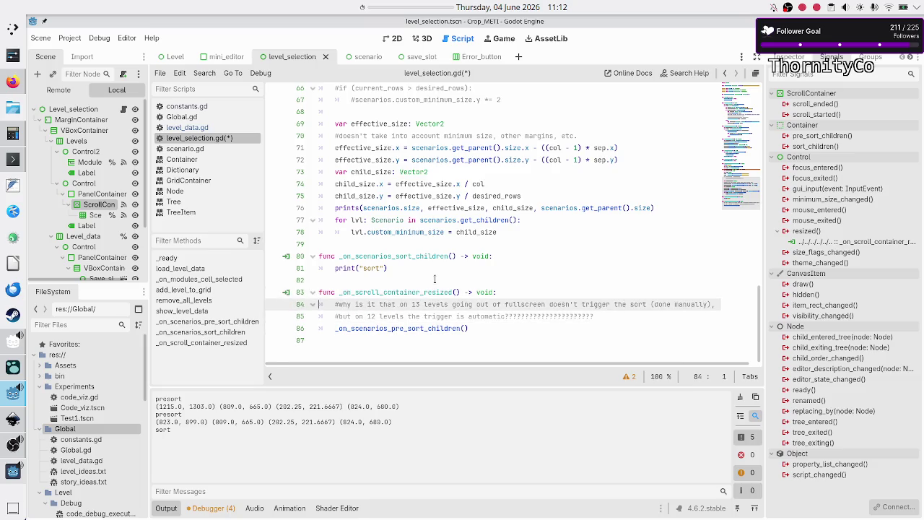
{"action": "key", "text": "Up"}
{"action": "key", "text": "Up"}
{"action": "key", "text": "Up"}
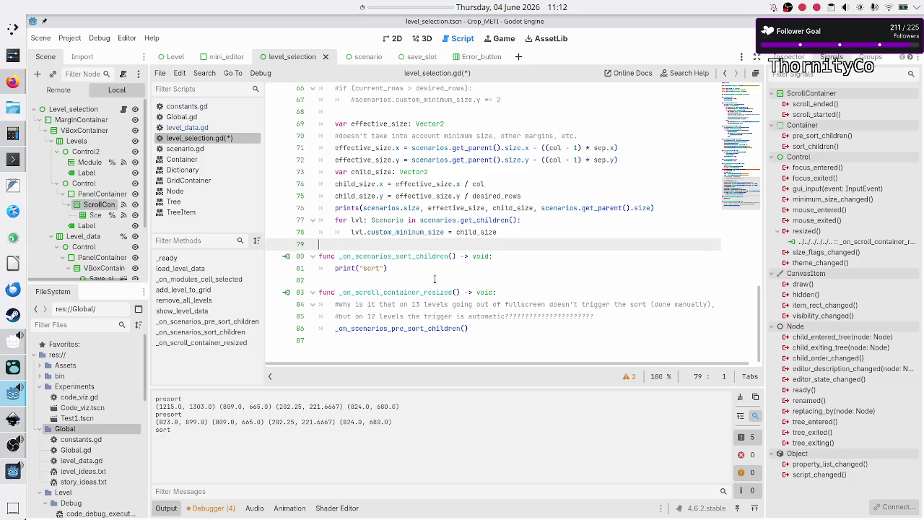
{"action": "key", "text": "alt+Tab"}
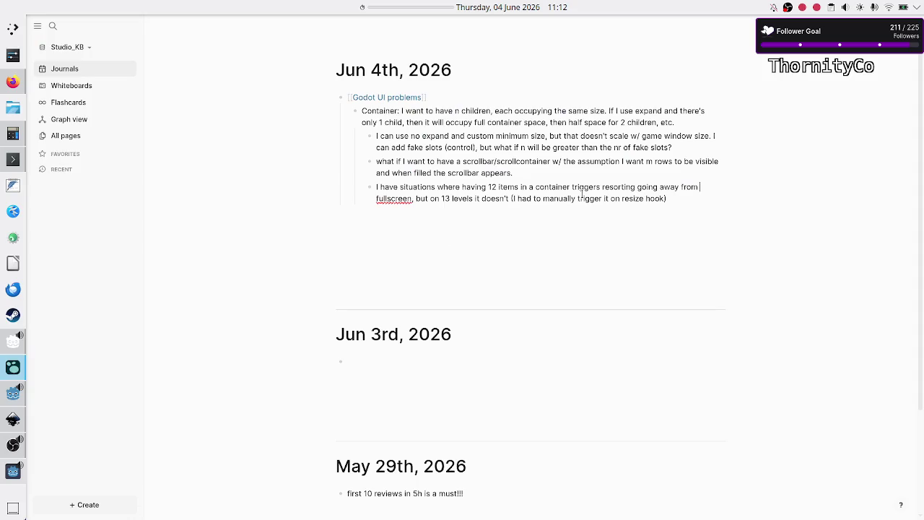
- Reread the 'Godot UI problems' note's slot, scrollbar and resorting points unchanged, then return to Godot
{"action": "left_click_drag", "start_coordinate": [670, 197], "coordinate": [377, 187]}
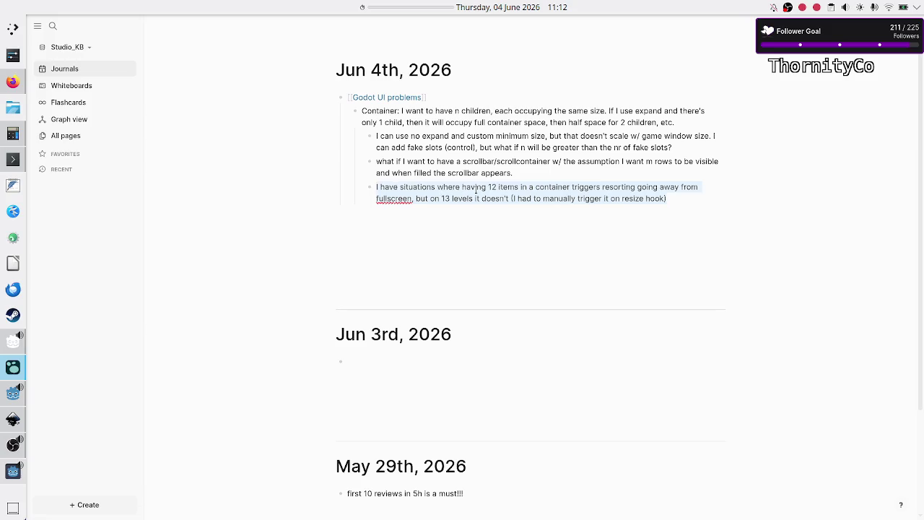
{"action": "left_click", "coordinate": [674, 197]}
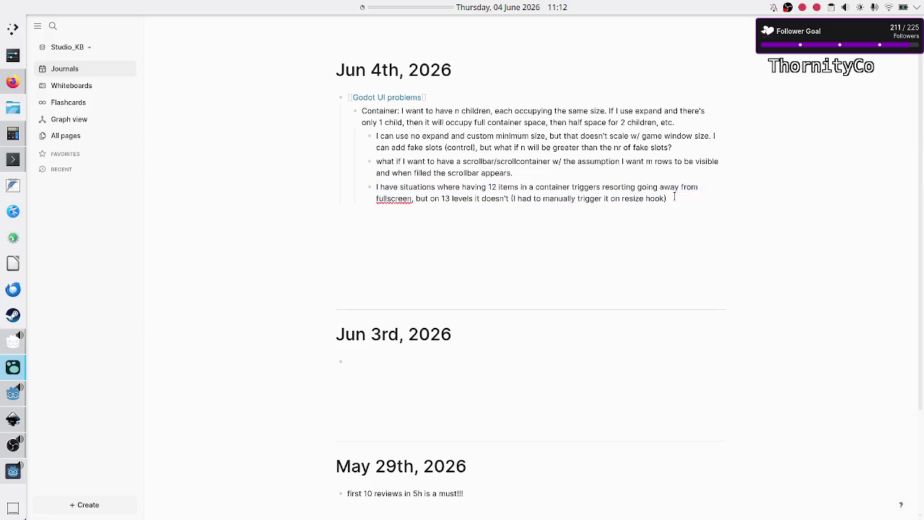
{"action": "key", "text": "Escape"}
{"action": "key", "text": "shift+Up"}
{"action": "key", "text": "shift+Up"}
{"action": "key", "text": "shift+Up"}
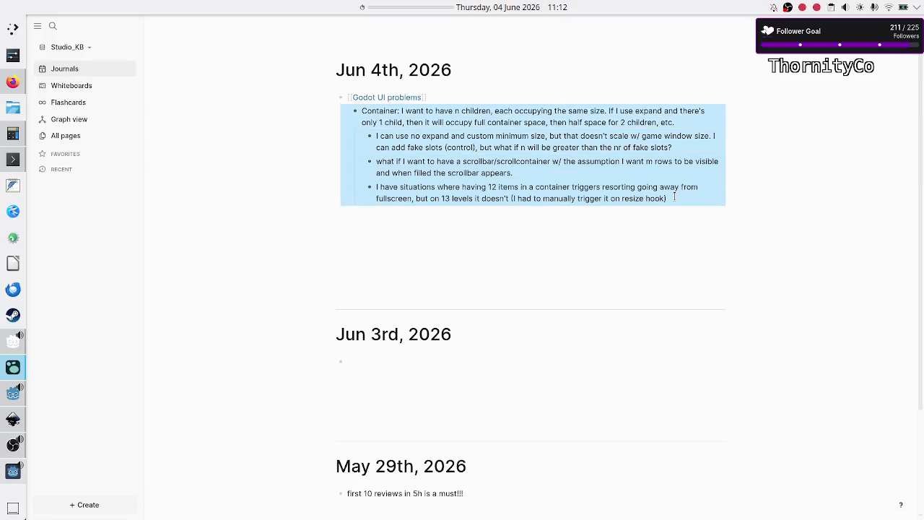
{"action": "key", "text": "Down"}
{"action": "key", "text": "Up"}
{"action": "key", "text": "Up"}
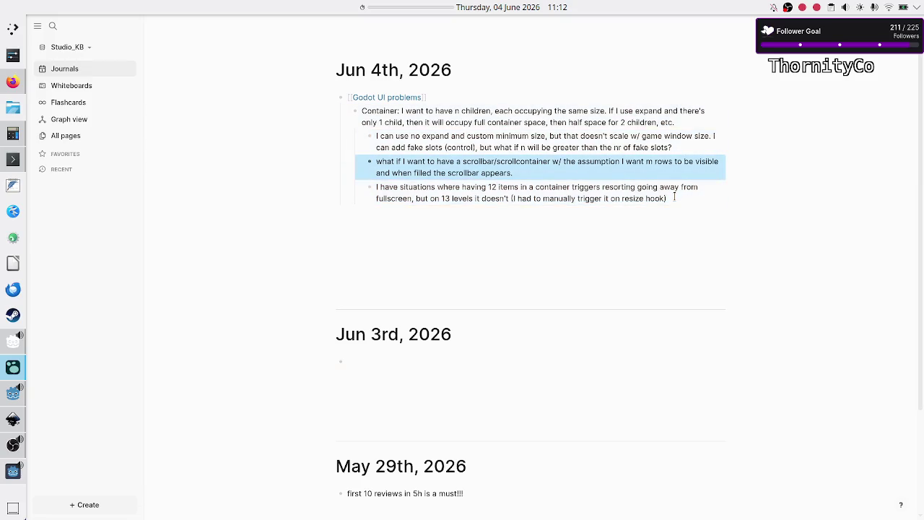
{"action": "left_click", "coordinate": [674, 196]}
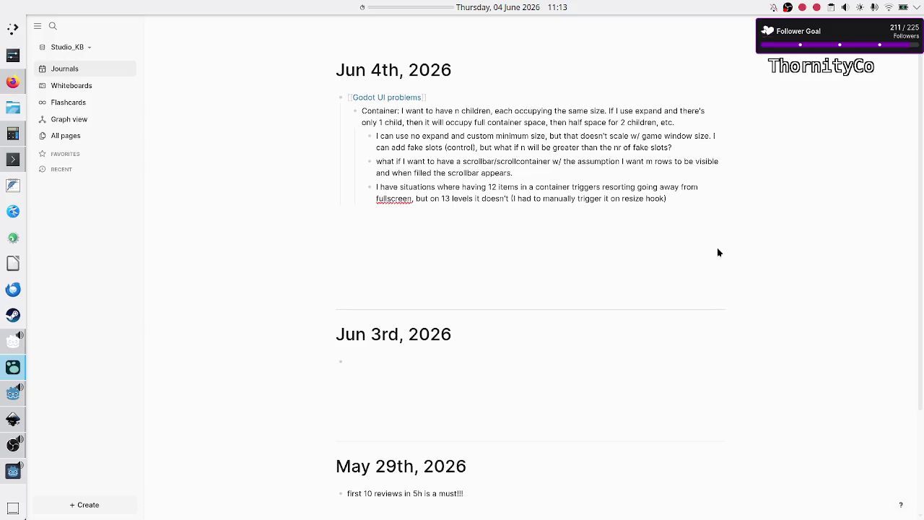
{"action": "key", "text": "alt+Tab"}
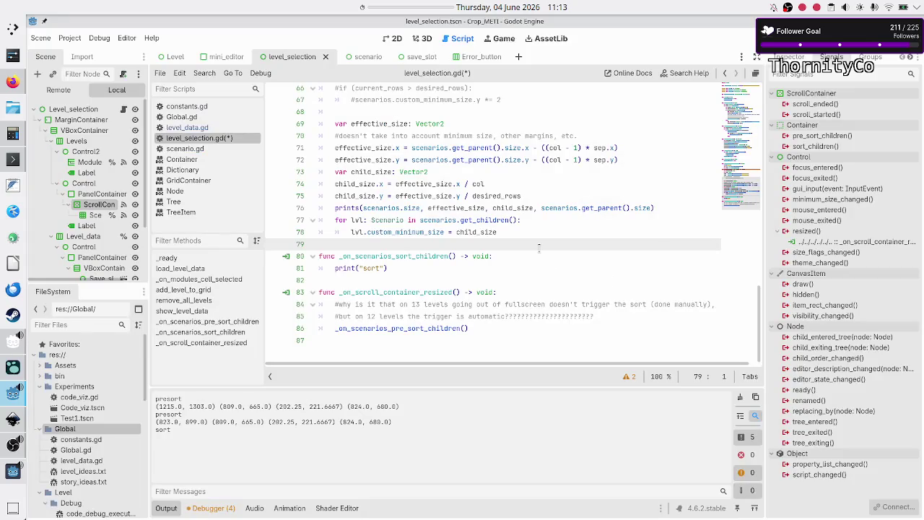
- Review the loop on lines 77–78 and the rest of level_selection.gd
{"action": "left_click", "coordinate": [504, 231]}
{"action": "left_click", "coordinate": [529, 219]}
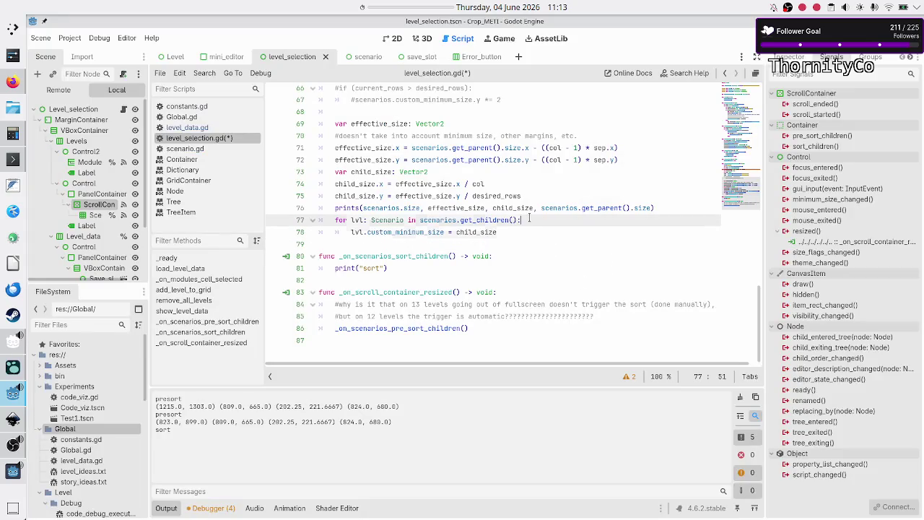
{"action": "left_click", "coordinate": [513, 232]}
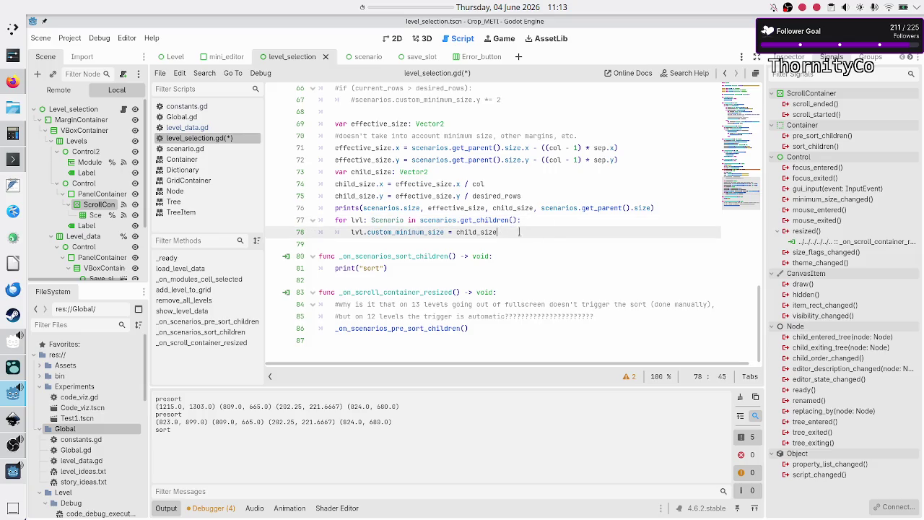
{"action": "left_click", "coordinate": [552, 218]}
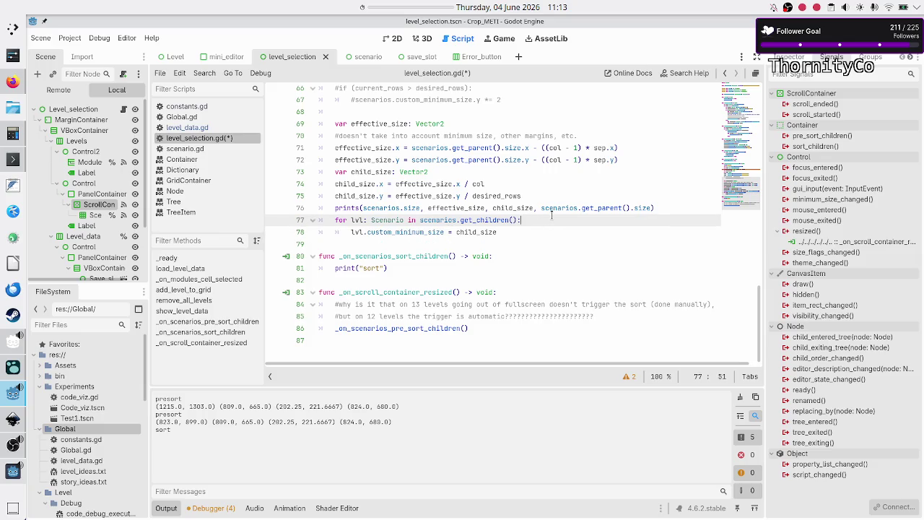
{"action": "key", "text": "Down"}
{"action": "key", "text": "Down"}
{"action": "key", "text": "Down"}
{"action": "key", "text": "alt+Tab"}
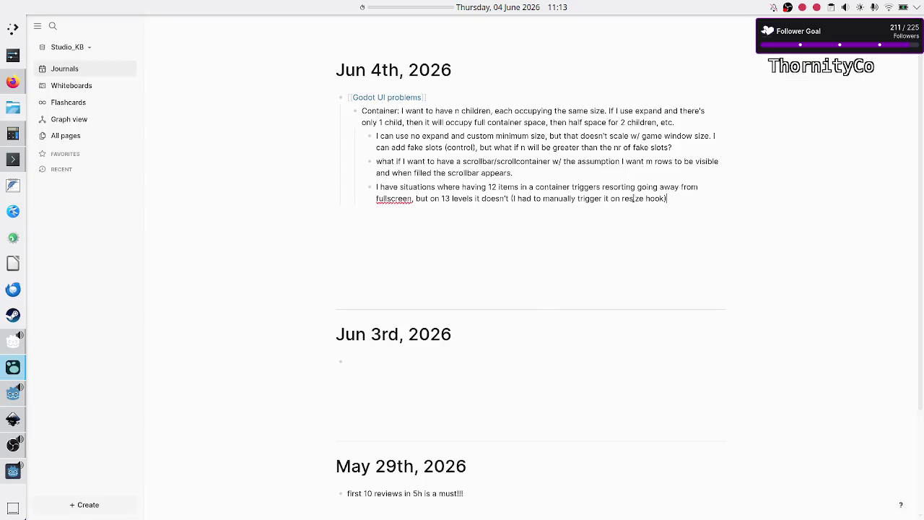
{"action": "key", "text": "alt+Tab"}
{"action": "key", "text": "Down"}
{"action": "key", "text": "Down"}
{"action": "key", "text": "Down"}
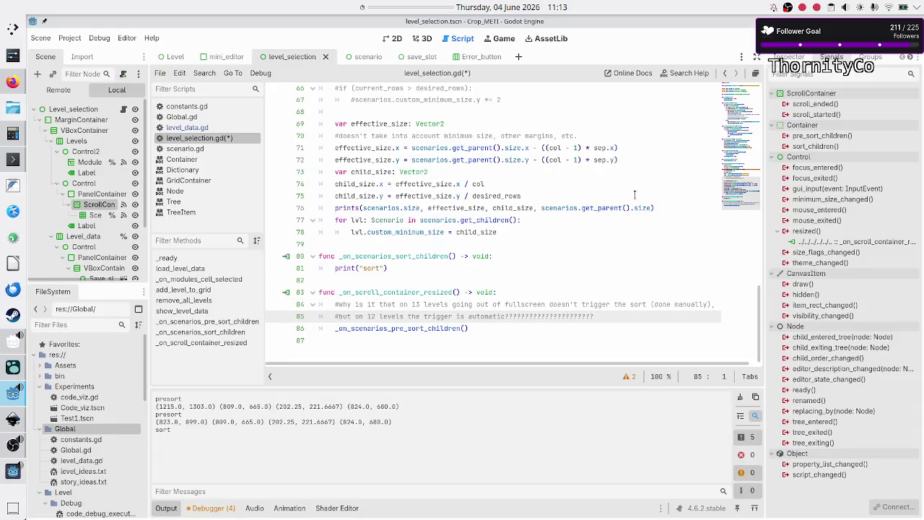
{"action": "key", "text": "Down"}
{"action": "key", "text": "Down"}
- Save level_selection.gd, stop the running game and launch the project again
{"action": "key", "text": "ctrl+s"}
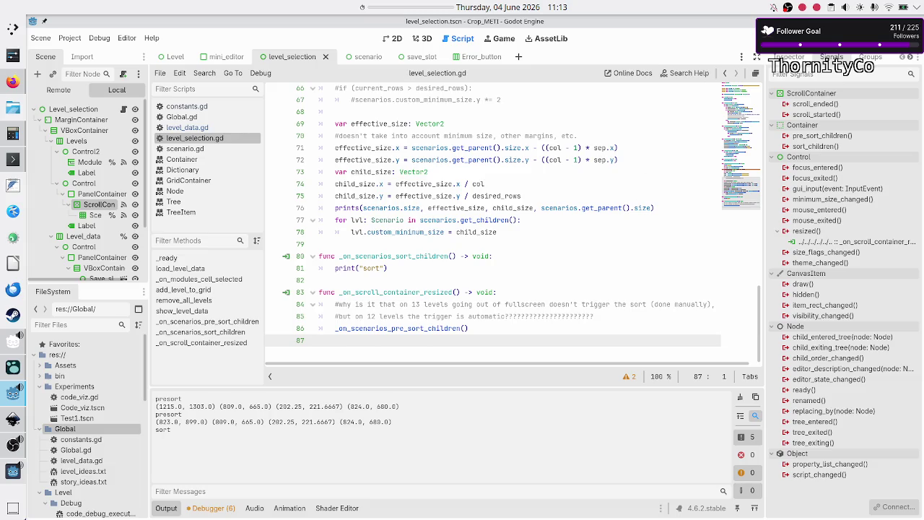
{"action": "key", "text": "F8"}
{"action": "left_click", "coordinate": [754, 38]}
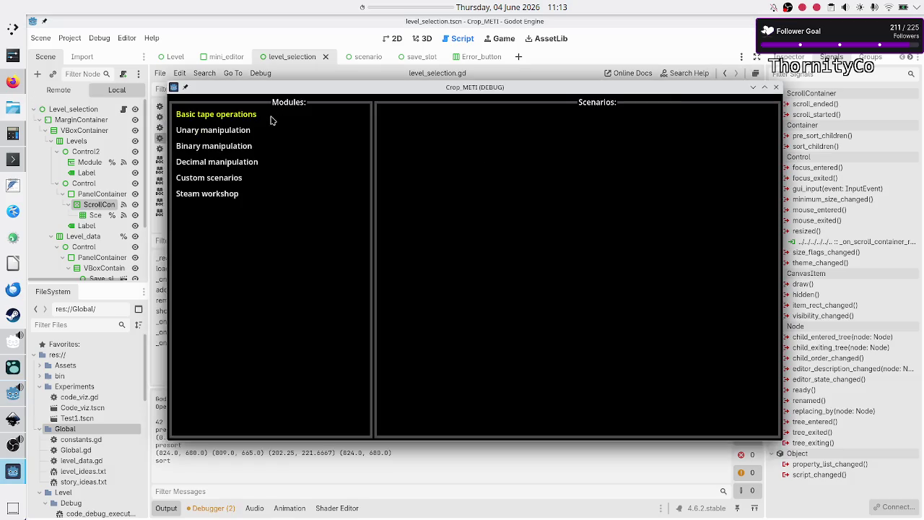
- Show the Basic tape operations scenario tiles in the game, then bring up the Inkscape mockup
{"action": "left_click", "coordinate": [273, 119]}
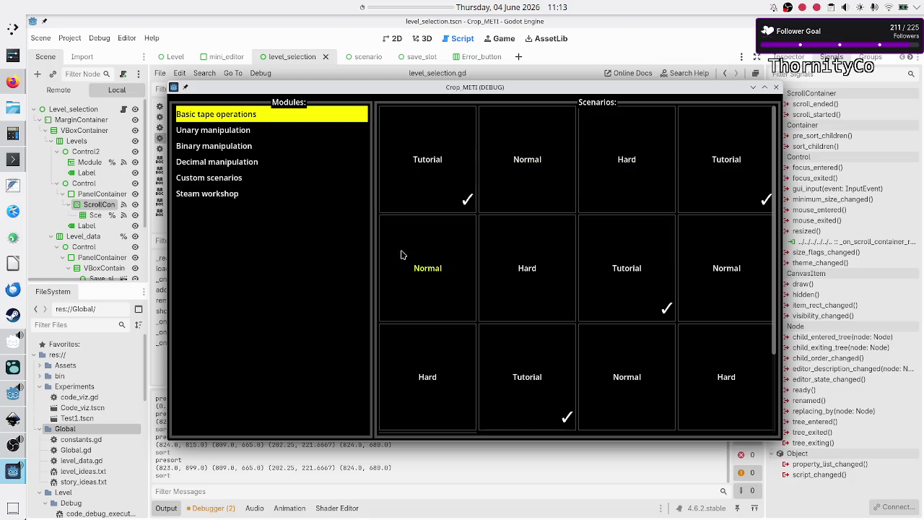
{"action": "mouse_move", "coordinate": [13, 427]}
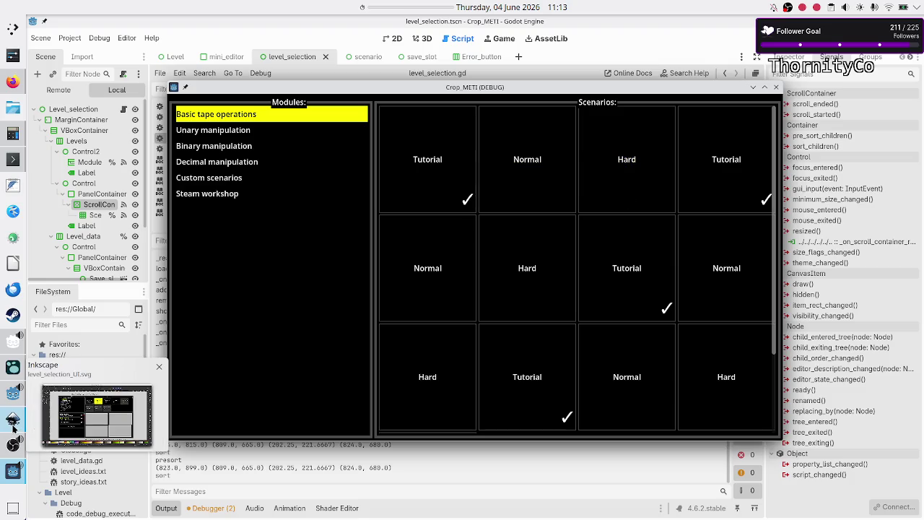
{"action": "left_click", "coordinate": [13, 425]}
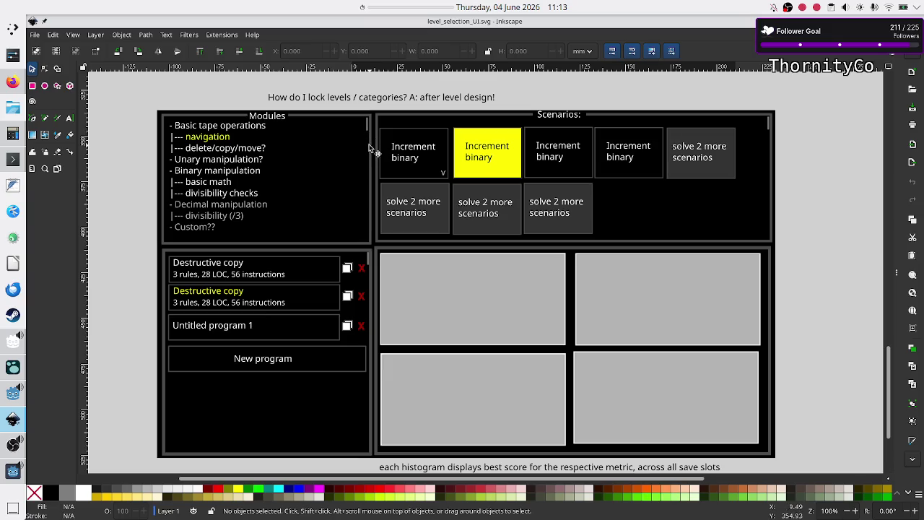
- Compare the running game against the mockup, close the game window and return to Godot
{"action": "key", "text": "alt+Tab"}
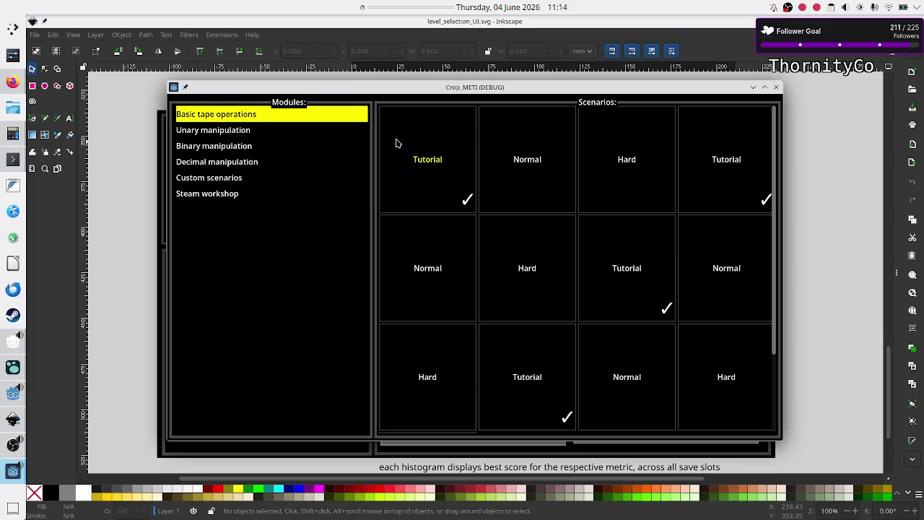
{"action": "left_click", "coordinate": [776, 88]}
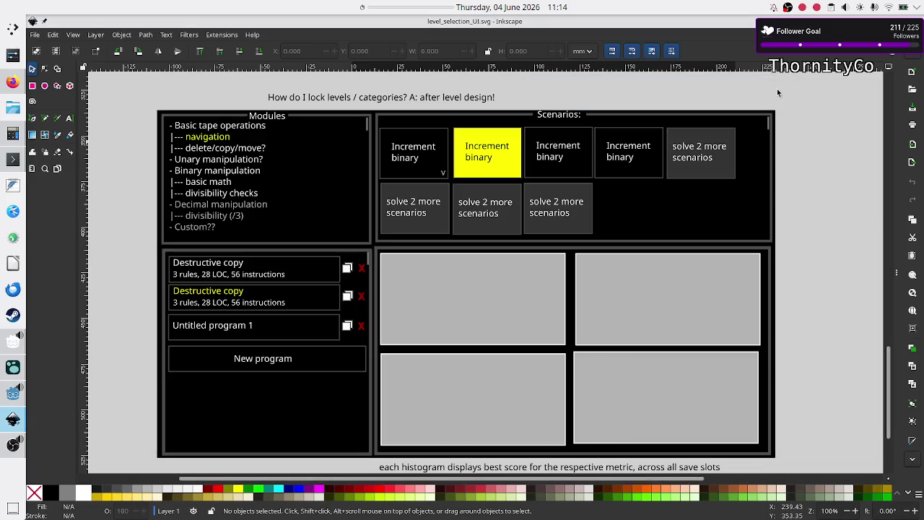
{"action": "left_click", "coordinate": [9, 390]}
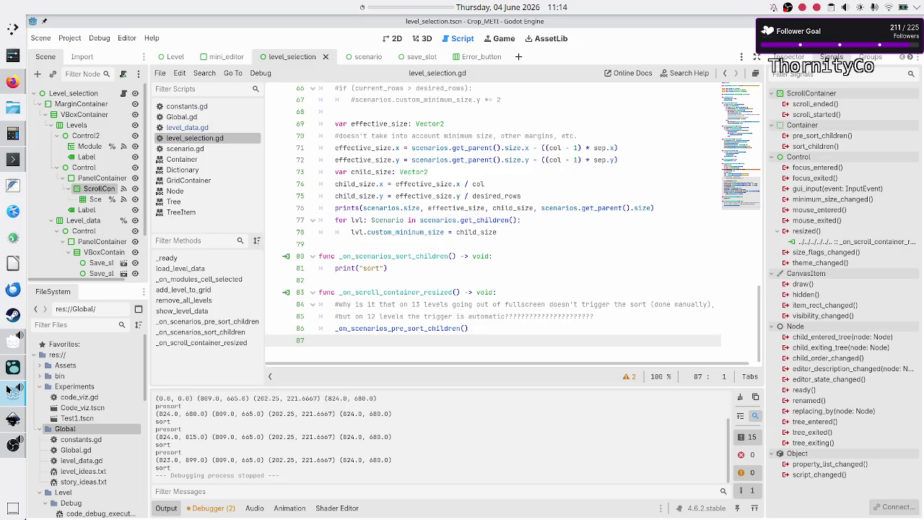
- In the 2D view, review the ScrollContainer's Scrollbar properties in the Inspector, then switch to Firefox
{"action": "left_click", "coordinate": [392, 40]}
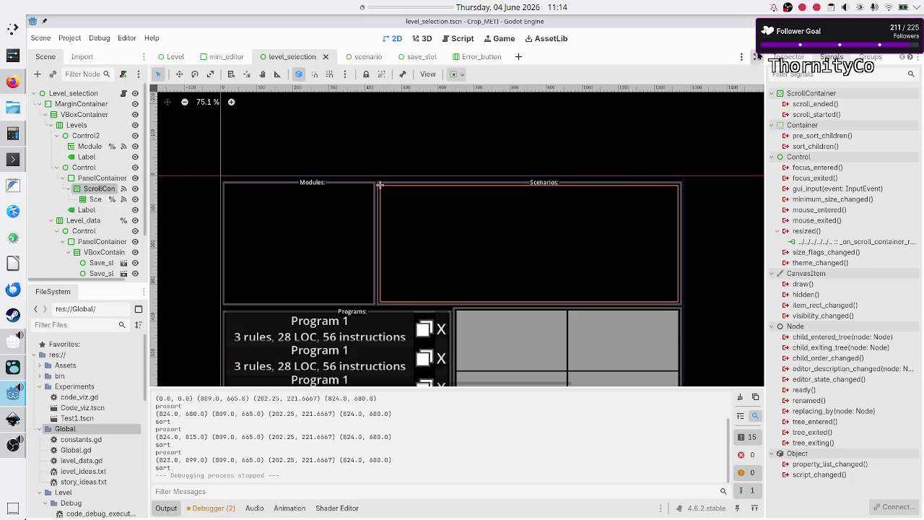
{"action": "left_click", "coordinate": [789, 57]}
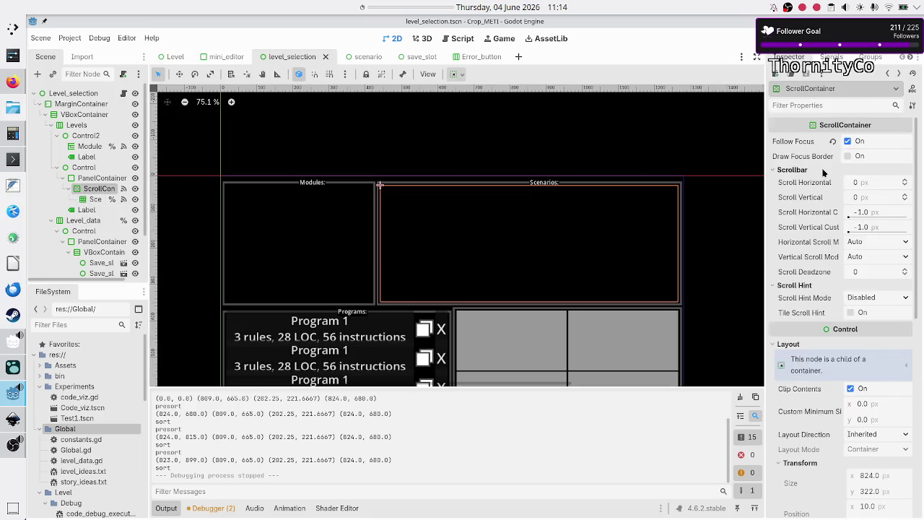
{"action": "mouse_move", "coordinate": [819, 162]}
{"action": "mouse_move", "coordinate": [823, 189]}
{"action": "mouse_move", "coordinate": [812, 242]}
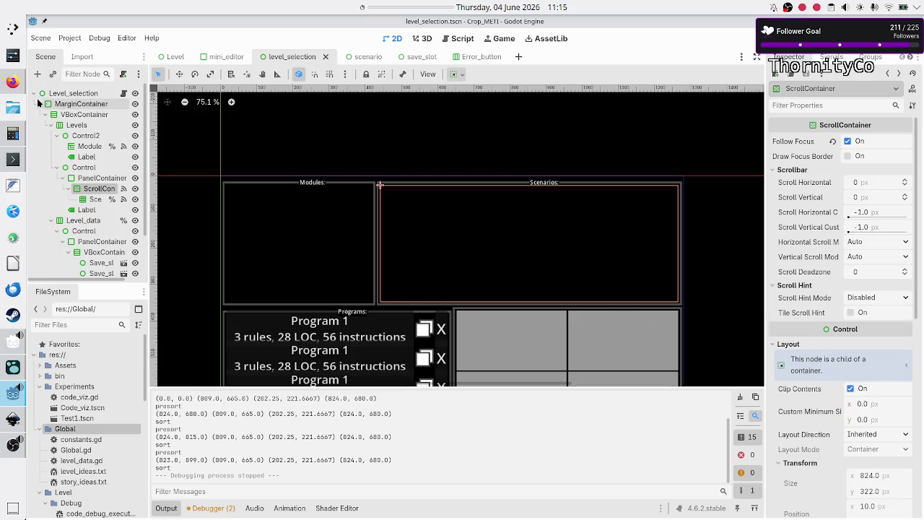
{"action": "left_click", "coordinate": [16, 86]}
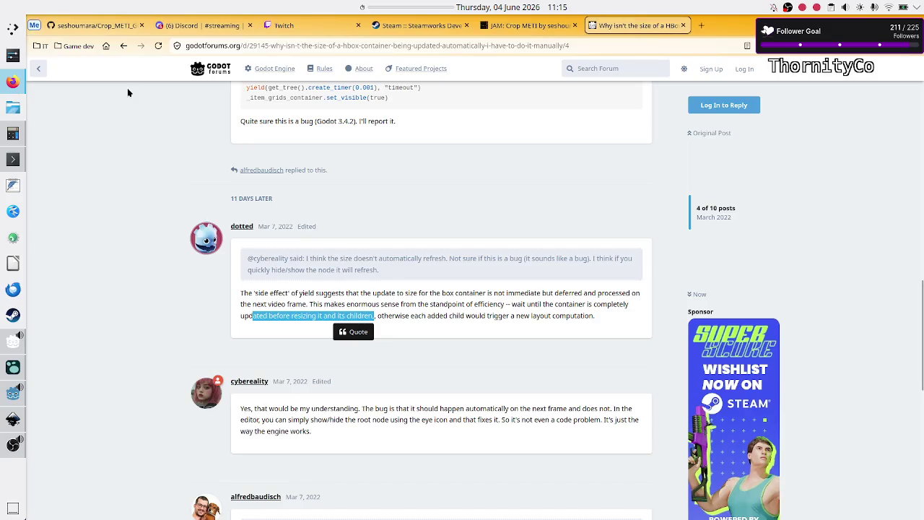
- Go to the Firefox home page, then bring the level_selection_UI.svg mockup to the front
{"action": "left_click", "coordinate": [106, 46]}
{"action": "left_click", "coordinate": [377, 202]}
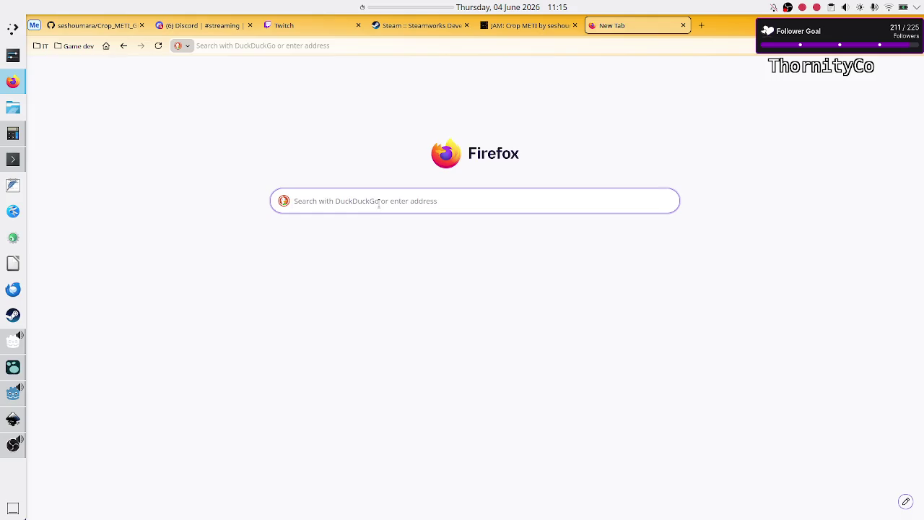
{"action": "key", "text": "alt+Tab"}
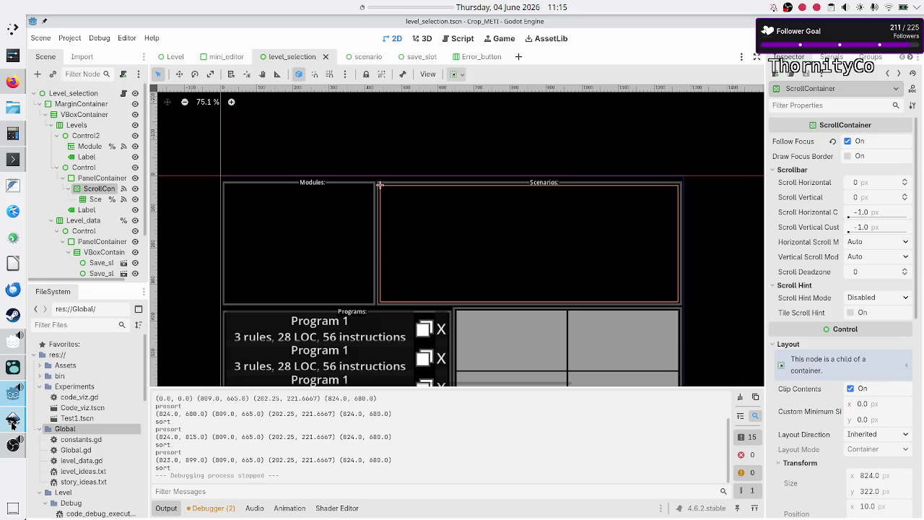
{"action": "left_click", "coordinate": [12, 424]}
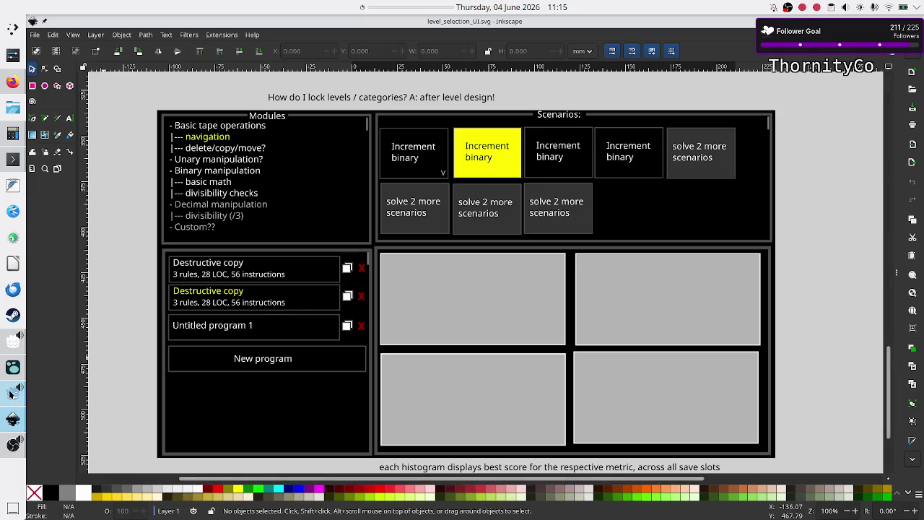
- Switch back to the level_selection.tscn scene in the Godot 2D editor
{"action": "left_click", "coordinate": [12, 392]}
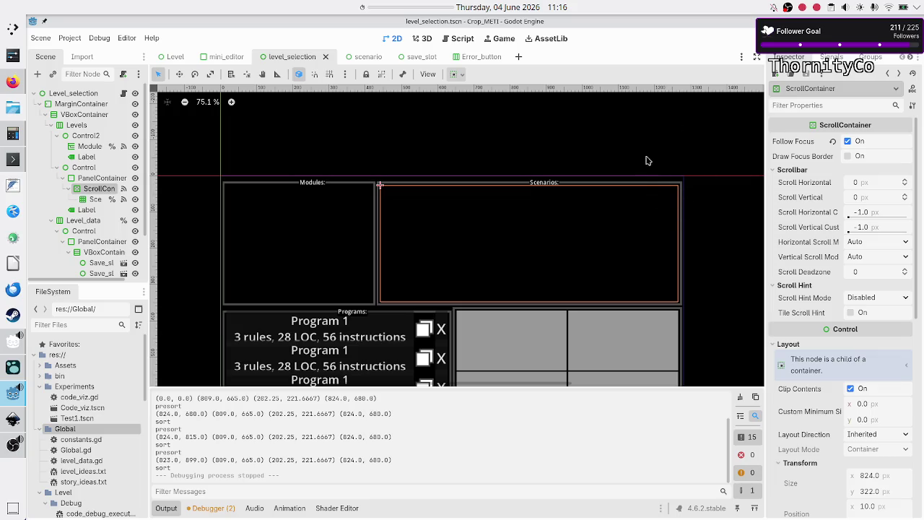
- Select the Scenarios GridContainer to check its 4 columns and 5 px separations, then switch to Firefox
{"action": "left_click", "coordinate": [650, 228]}
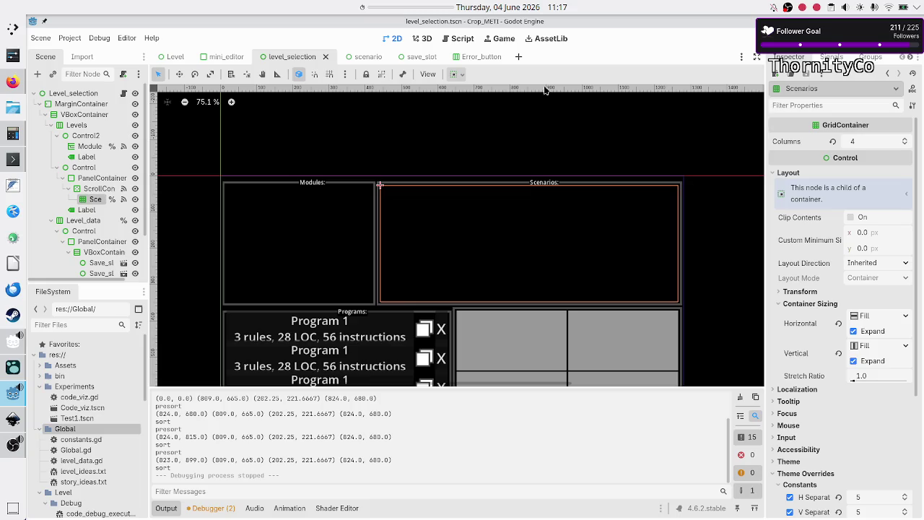
{"action": "left_click", "coordinate": [9, 83]}
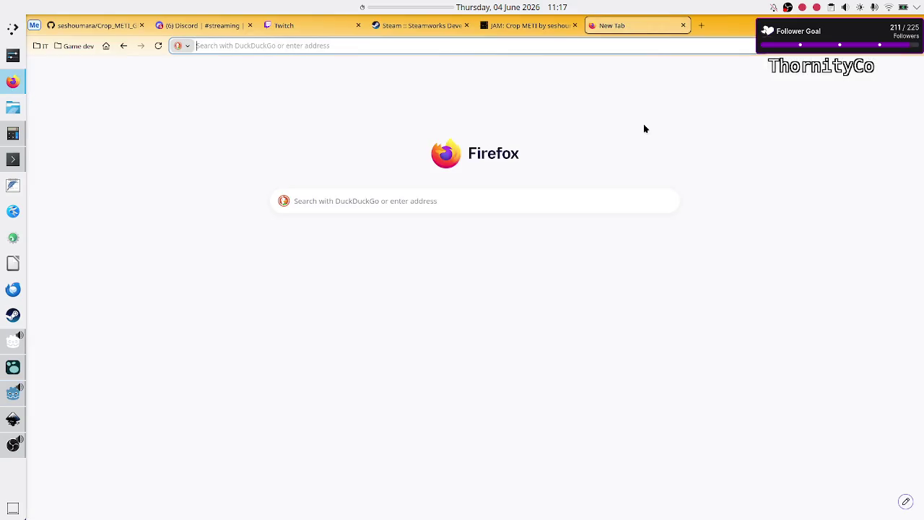
- Search DuckDuckGo for 'godot scrollcontainer offset scrollbar to not overlap content'
{"action": "type", "text": "intric"}
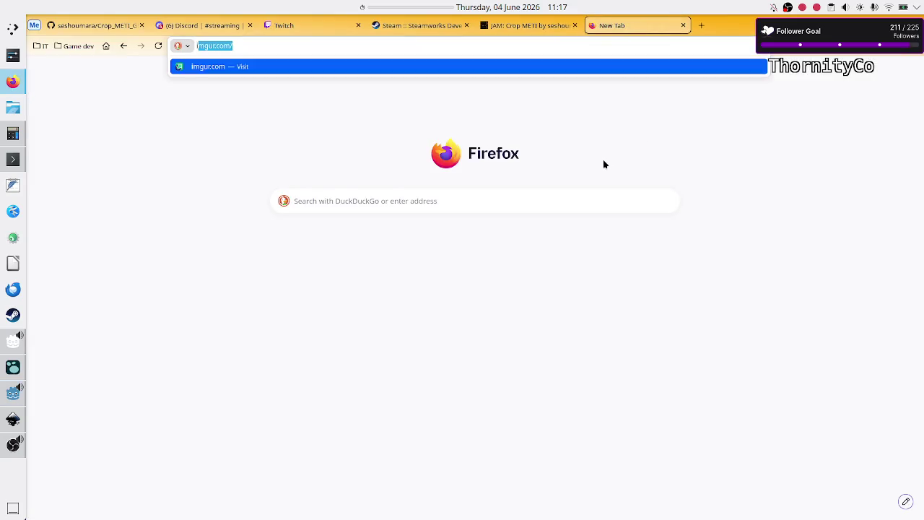
{"action": "type", "text": "a"}
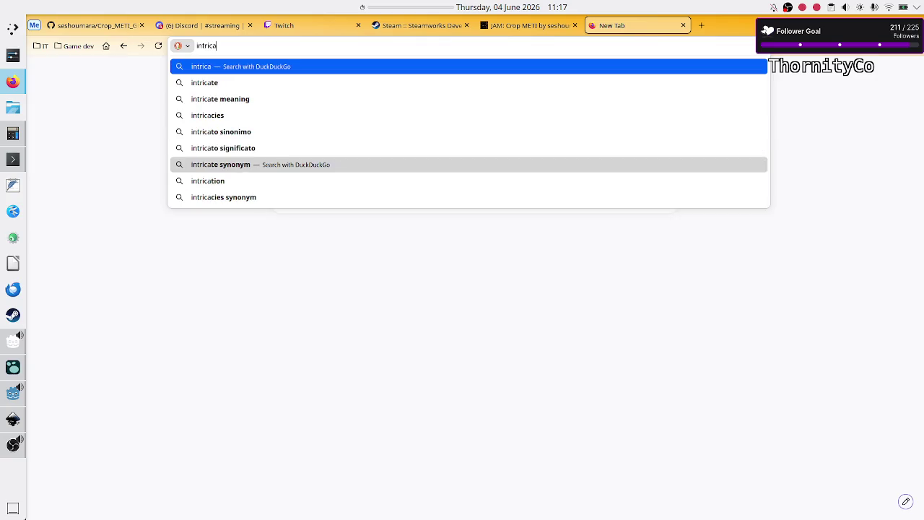
{"action": "key", "text": "BackSpace"}
{"action": "key", "text": "BackSpace"}
{"action": "key", "text": "BackSpace"}
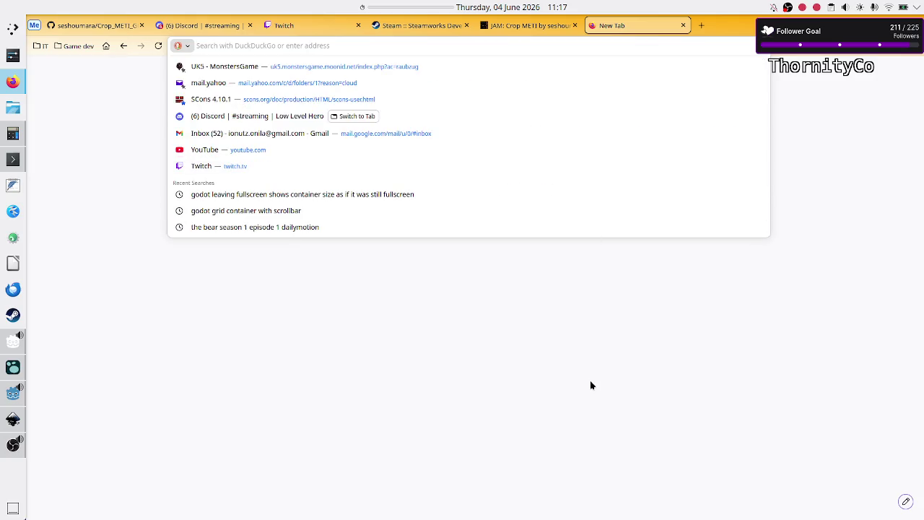
{"action": "left_click", "coordinate": [561, 332]}
{"action": "left_click", "coordinate": [547, 201]}
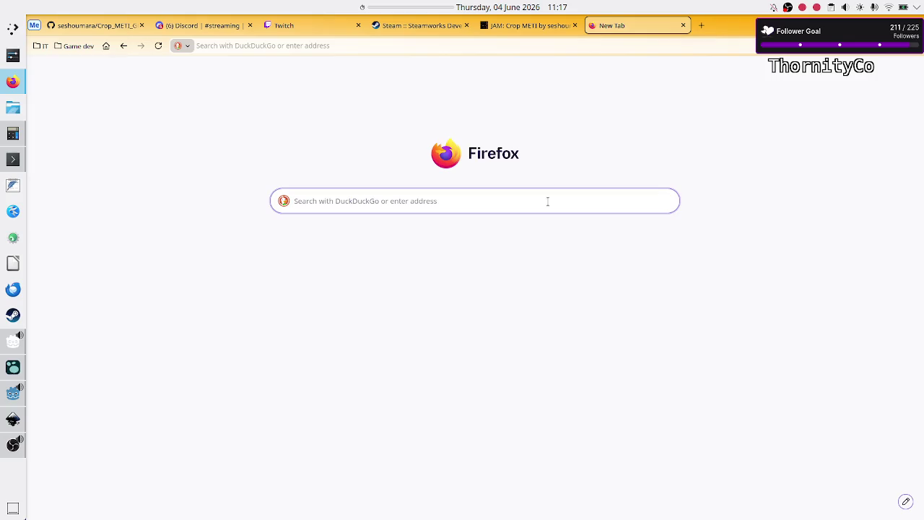
{"action": "type", "text": "godot sc"}
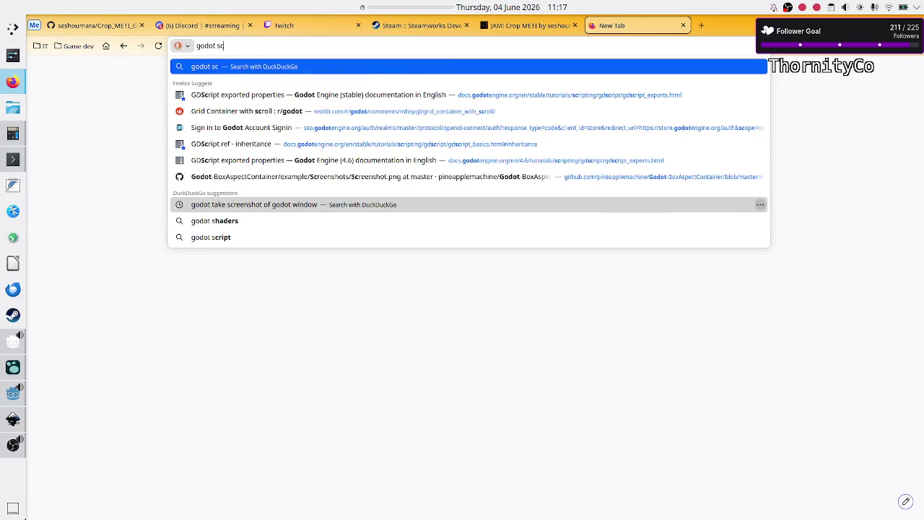
{"action": "type", "text": "rollcontainer"}
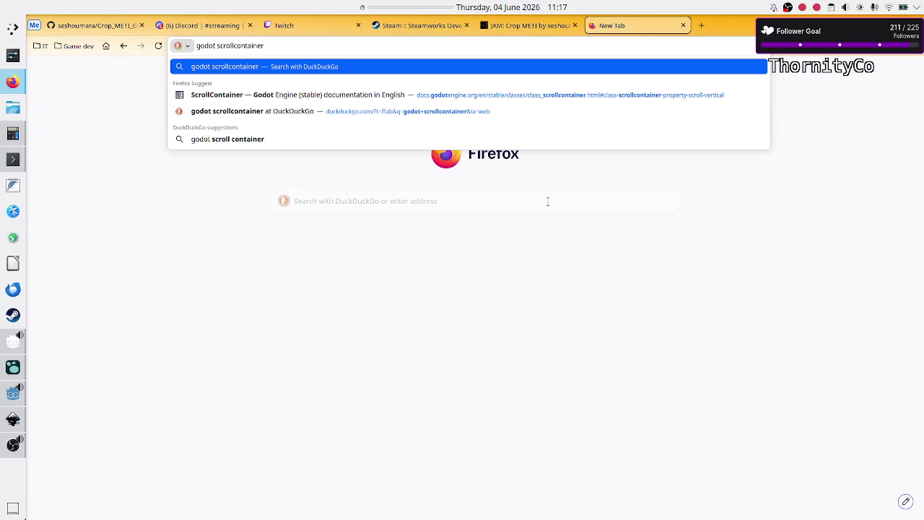
{"action": "type", "text": "offset scrollbar"}
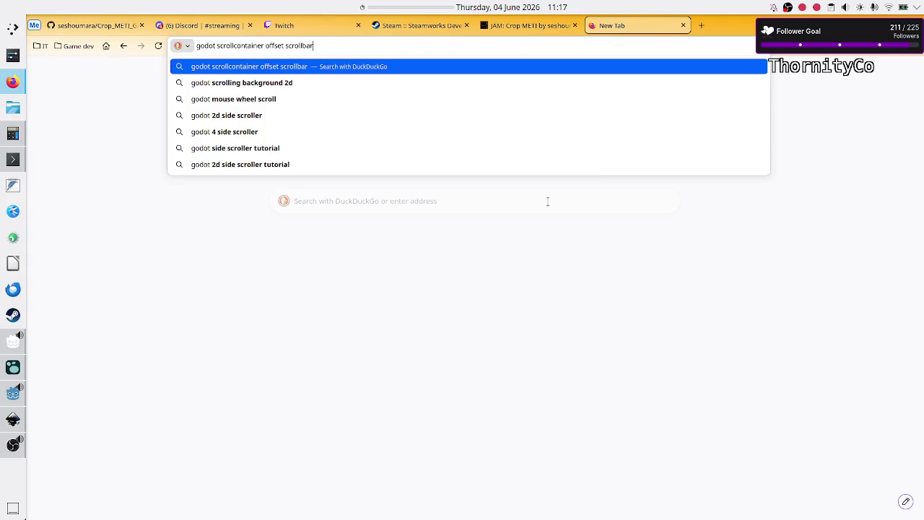
{"action": "type", "text": " to "}
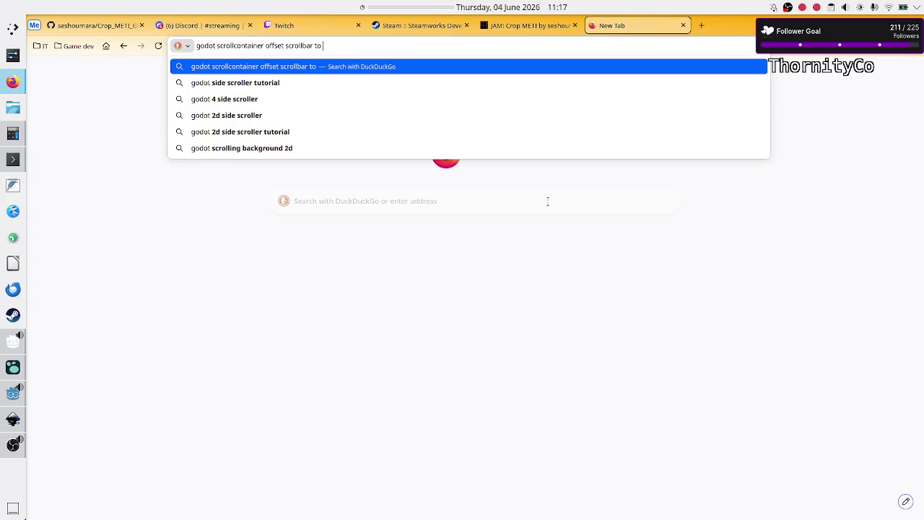
{"action": "type", "text": "not "}
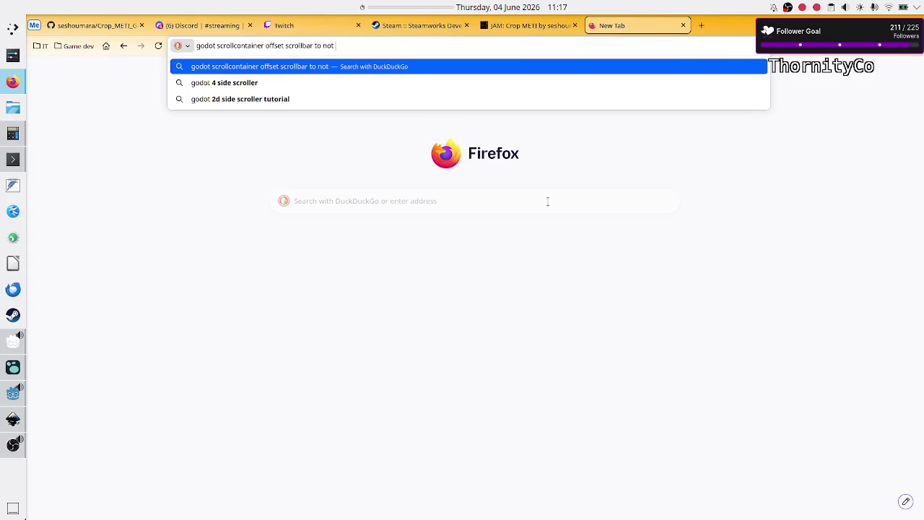
{"action": "type", "text": "overlap"}
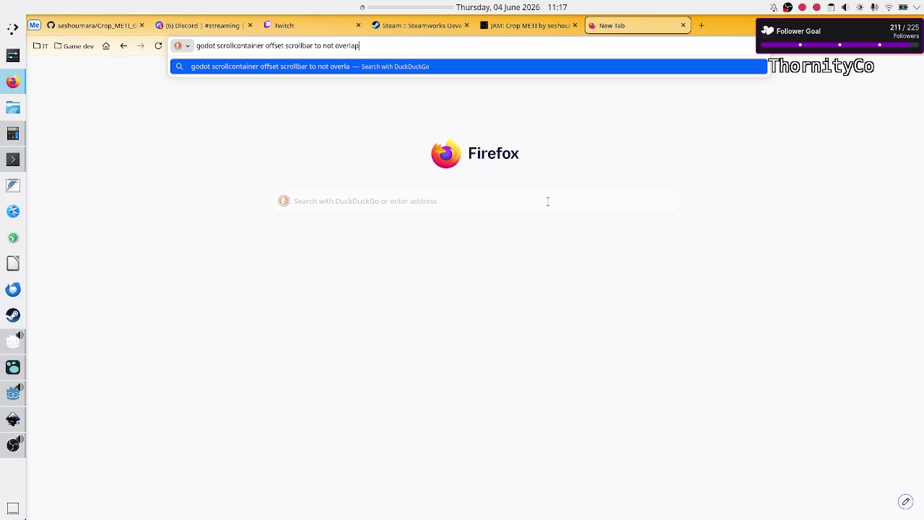
{"action": "type", "text": " content"}
{"action": "key", "text": "Return"}
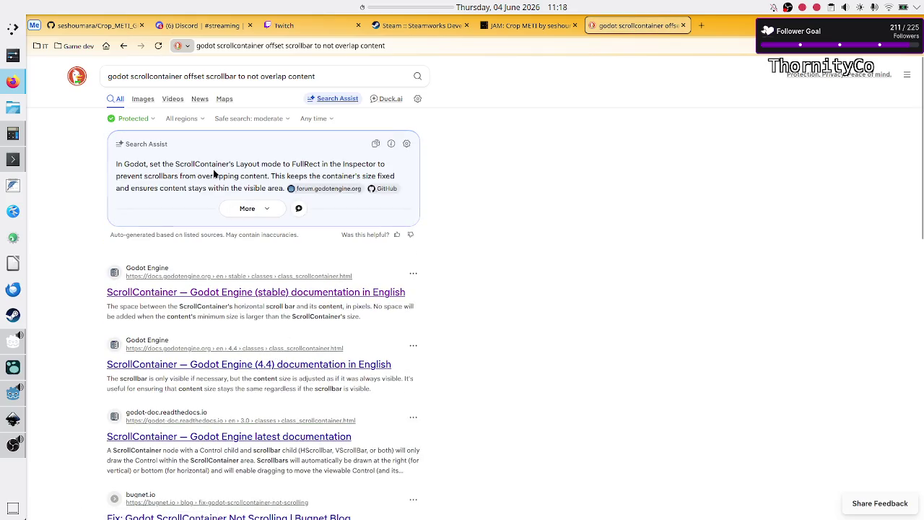
- Highlight DuckDuckGo's advice to set the ScrollContainer layout mode to FullRect, then return to Godot
{"action": "left_click_drag", "start_coordinate": [194, 164], "coordinate": [316, 164]}
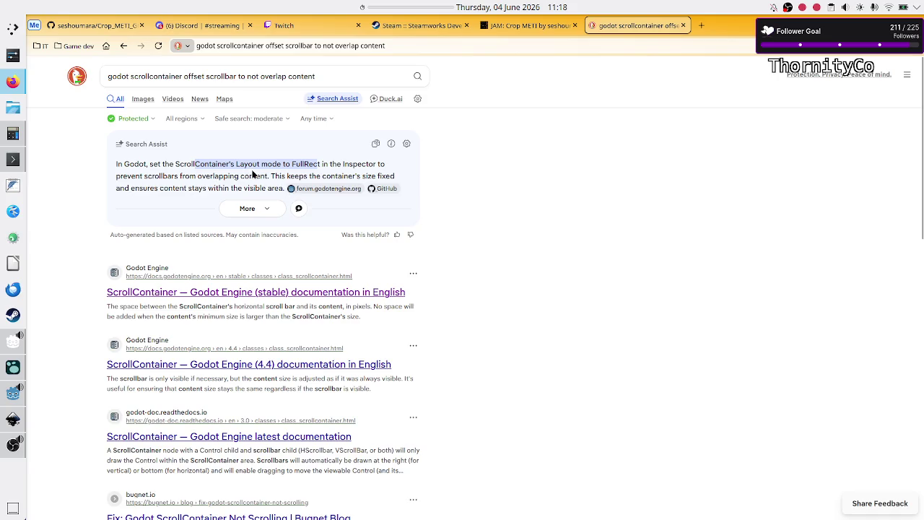
{"action": "key", "text": "alt+Tab"}
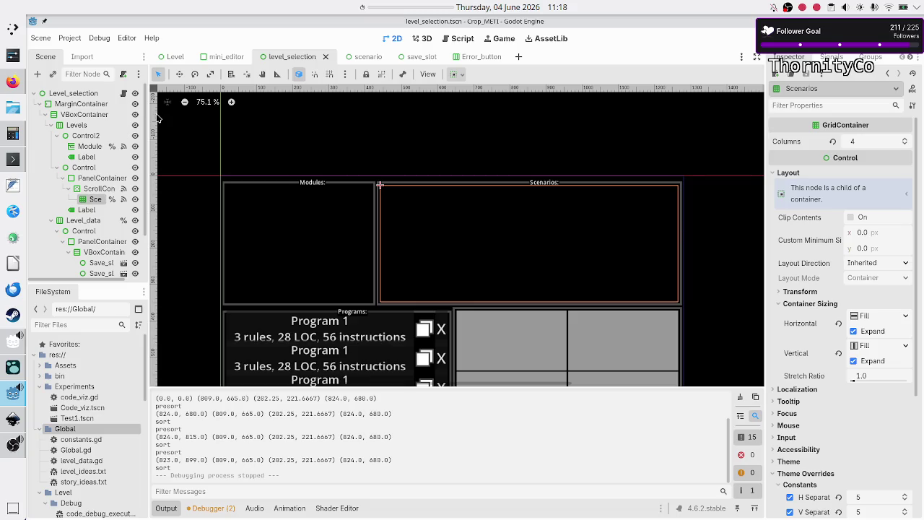
- Select the ScrollContainer node and check its Layout Direction choices without changing them
{"action": "left_click", "coordinate": [92, 189]}
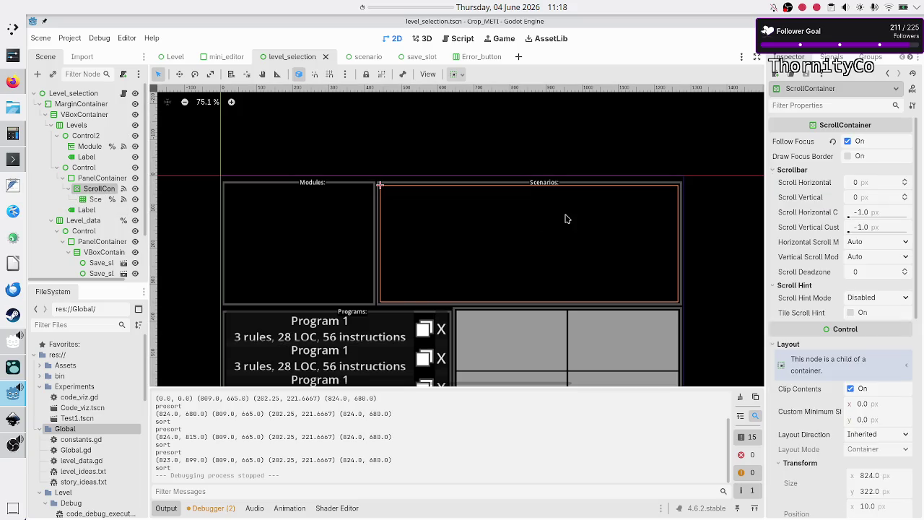
{"action": "scroll", "coordinate": [788, 382], "scroll_direction": "down", "scroll_amount": 2}
{"action": "scroll", "coordinate": [788, 383], "scroll_direction": "down", "scroll_amount": 6}
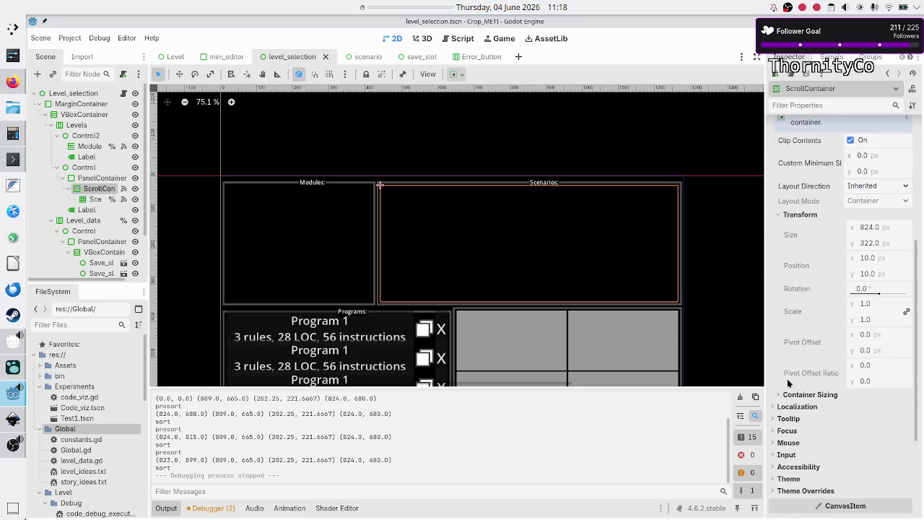
{"action": "scroll", "coordinate": [789, 383], "scroll_direction": "up", "scroll_amount": 2}
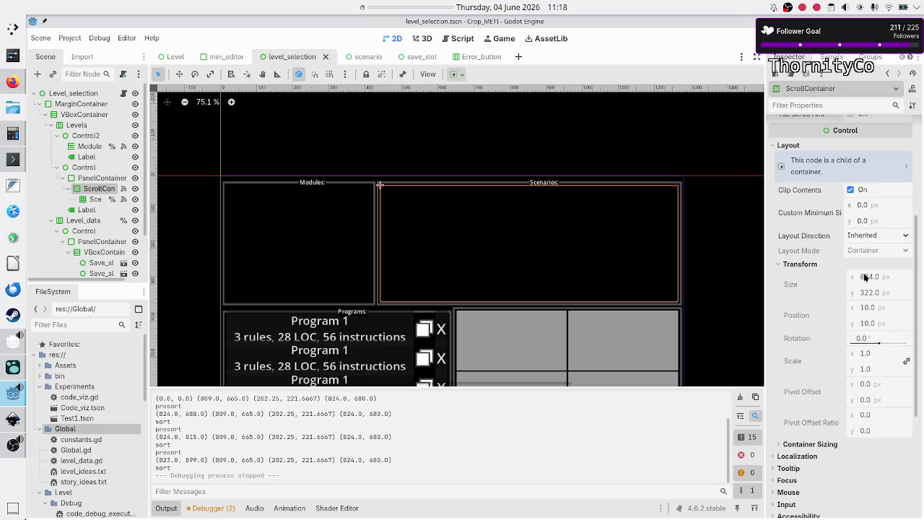
{"action": "left_click", "coordinate": [894, 238]}
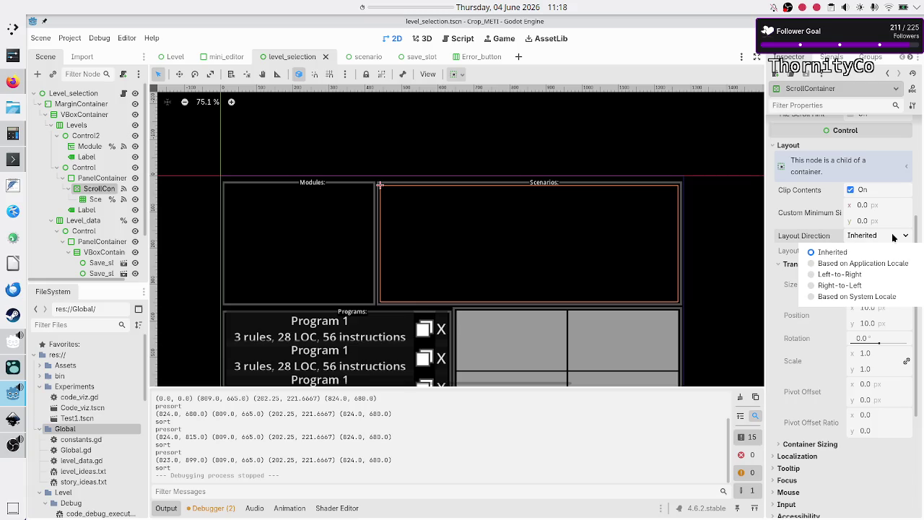
{"action": "left_click", "coordinate": [894, 238]}
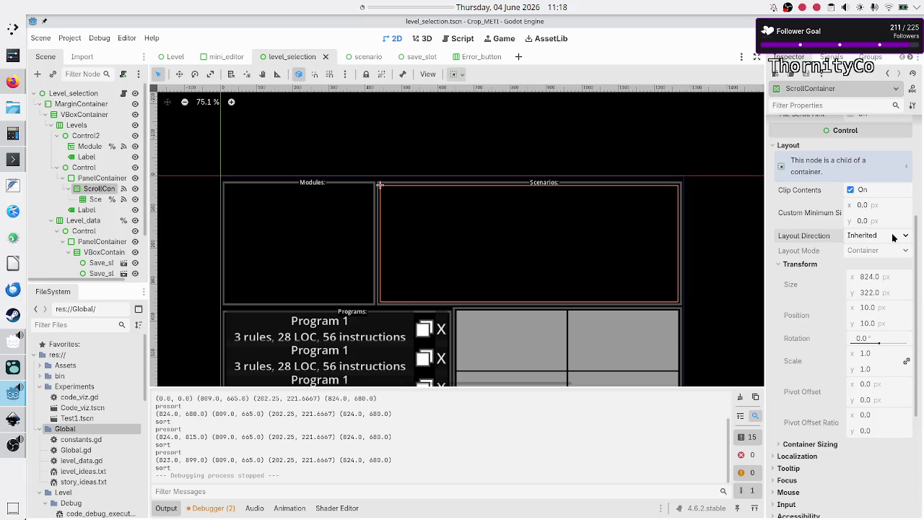
- Expand the ScrollContainer's Container Sizing settings, then go back to the DuckDuckGo results
{"action": "left_click", "coordinate": [824, 446]}
{"action": "scroll", "coordinate": [807, 425], "scroll_direction": "down", "scroll_amount": 5}
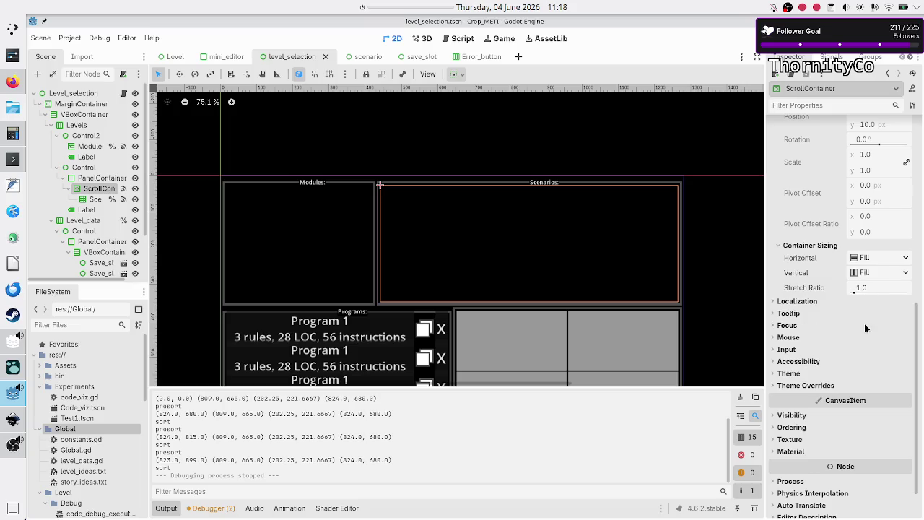
{"action": "key", "text": "alt+Tab"}
{"action": "scroll", "coordinate": [311, 311], "scroll_direction": "down", "scroll_amount": 3}
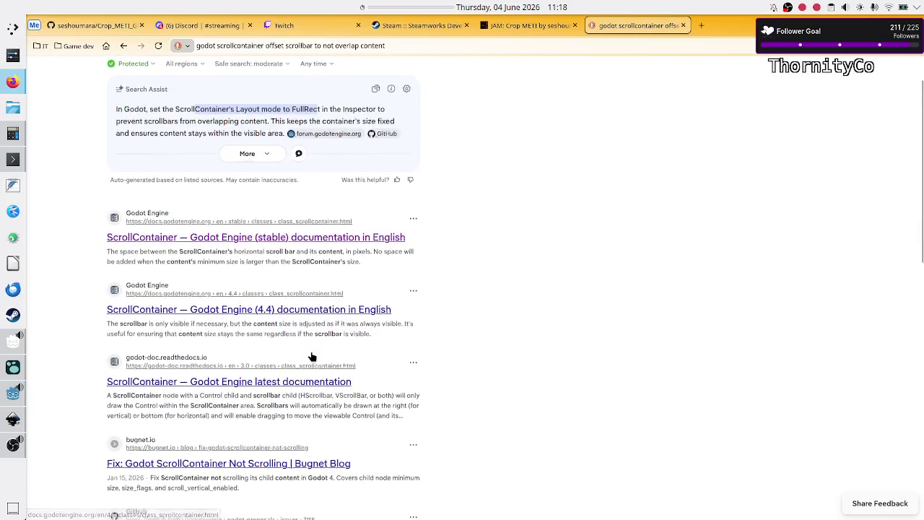
- Scroll the results and open GitHub proposal #7118 on restoring ScrollContainer's old behaviour
{"action": "scroll", "coordinate": [312, 357], "scroll_direction": "down", "scroll_amount": 2}
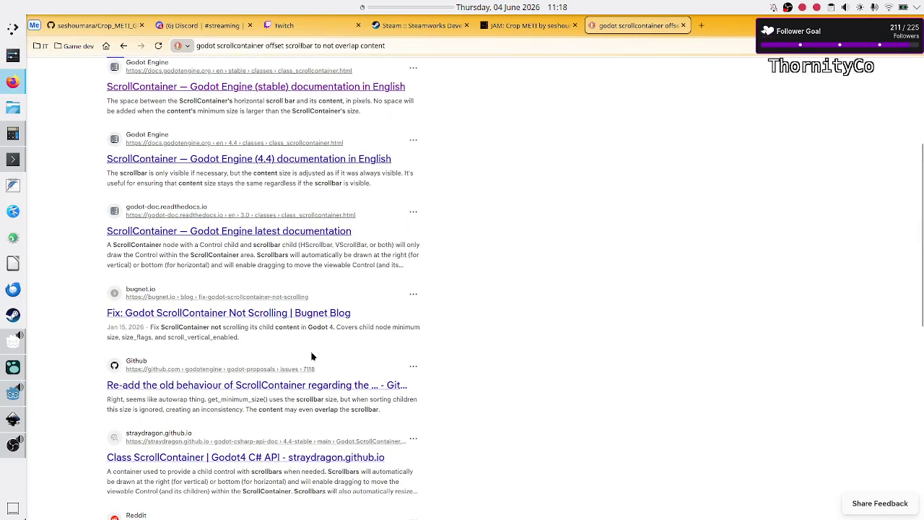
{"action": "scroll", "coordinate": [312, 356], "scroll_direction": "down", "scroll_amount": 4}
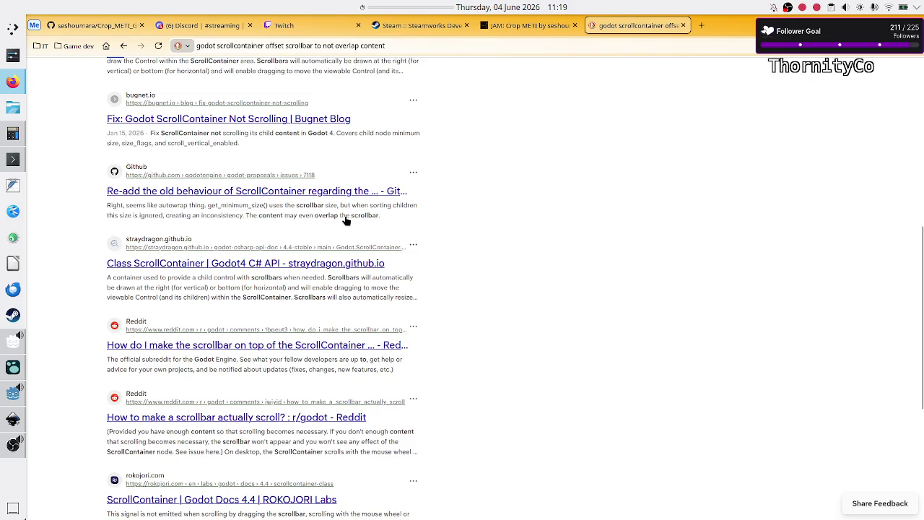
{"action": "left_click", "coordinate": [226, 191]}
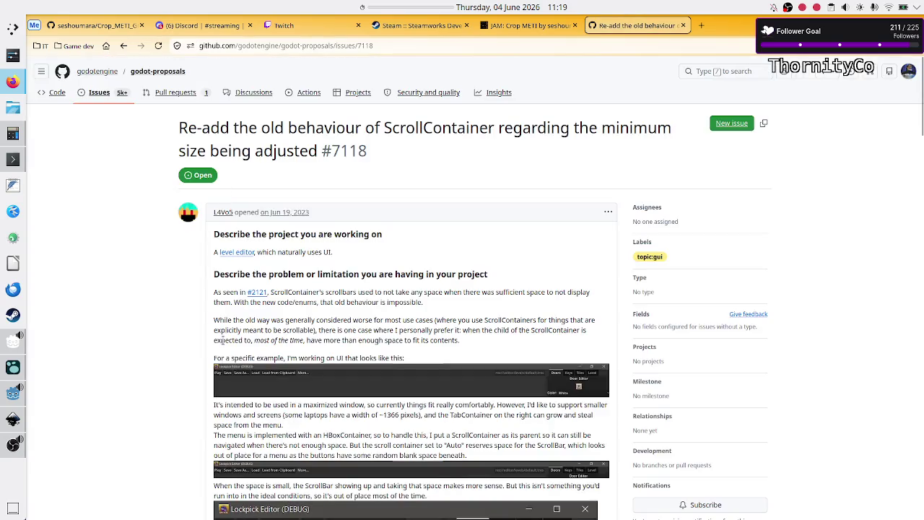
{"action": "scroll", "coordinate": [312, 326], "scroll_direction": "down", "scroll_amount": 2}
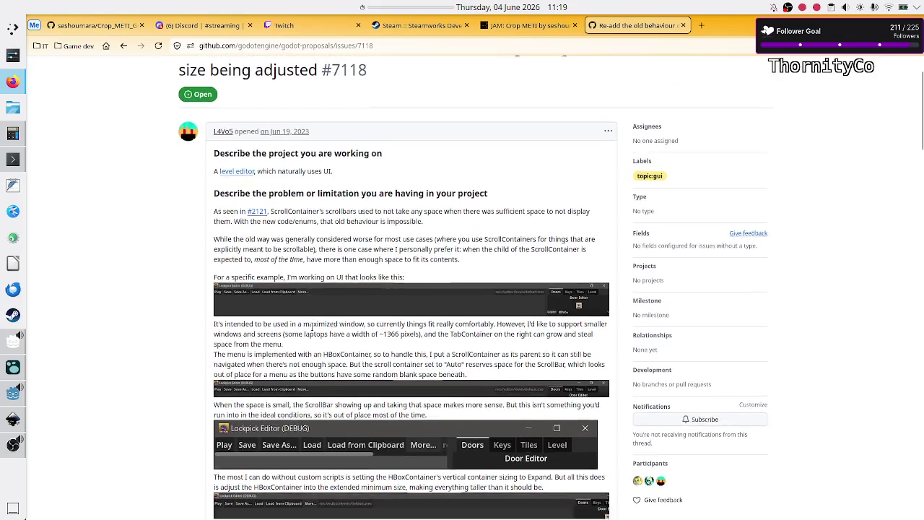
{"action": "scroll", "coordinate": [312, 326], "scroll_direction": "down", "scroll_amount": 4}
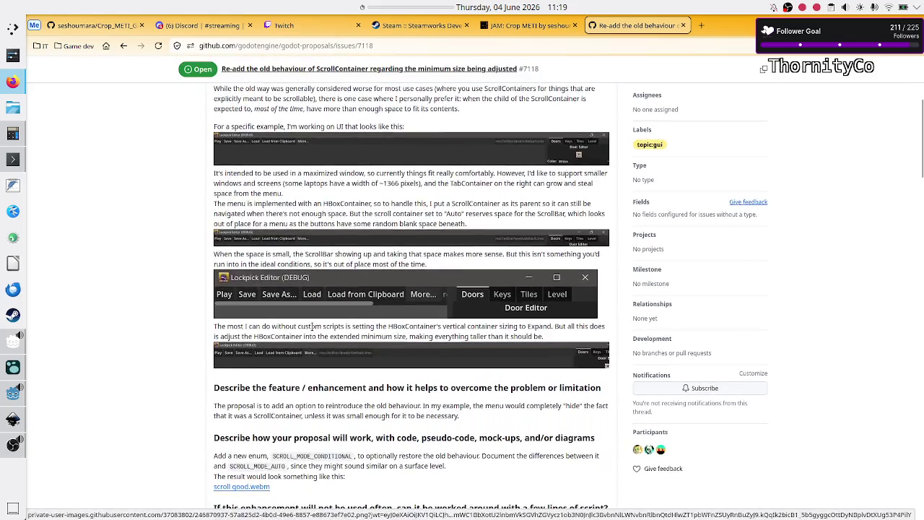
{"action": "scroll", "coordinate": [312, 326], "scroll_direction": "up", "scroll_amount": 6}
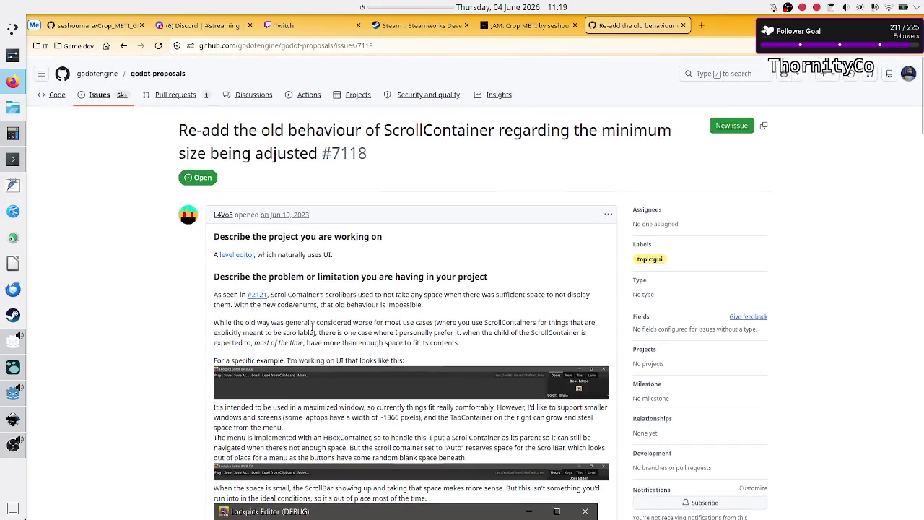
{"action": "scroll", "coordinate": [313, 323], "scroll_direction": "down", "scroll_amount": 10}
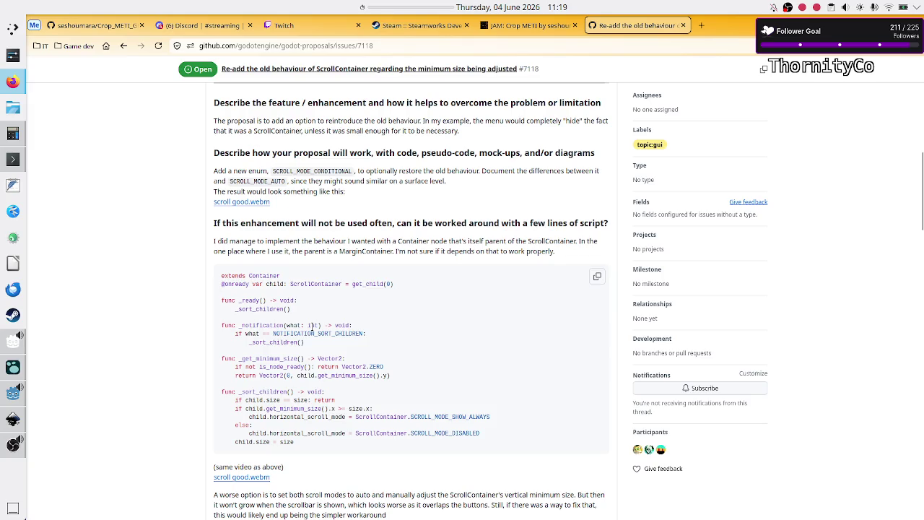
{"action": "scroll", "coordinate": [312, 326], "scroll_direction": "down", "scroll_amount": 10}
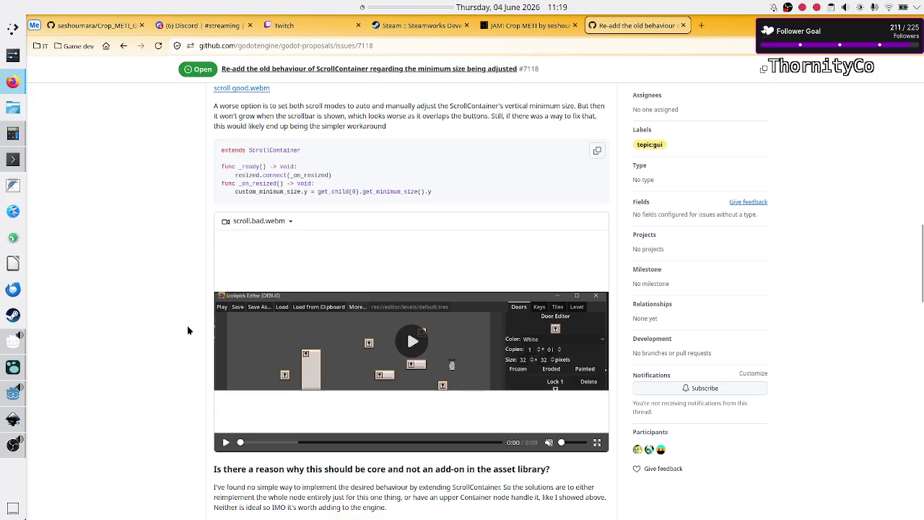
{"action": "scroll", "coordinate": [187, 326], "scroll_direction": "down", "scroll_amount": 8}
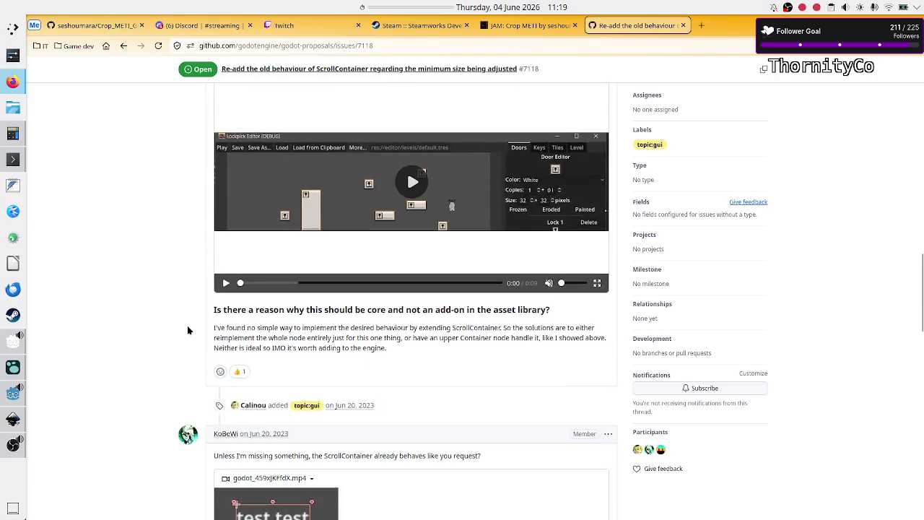
{"action": "scroll", "coordinate": [187, 330], "scroll_direction": "down", "scroll_amount": 1}
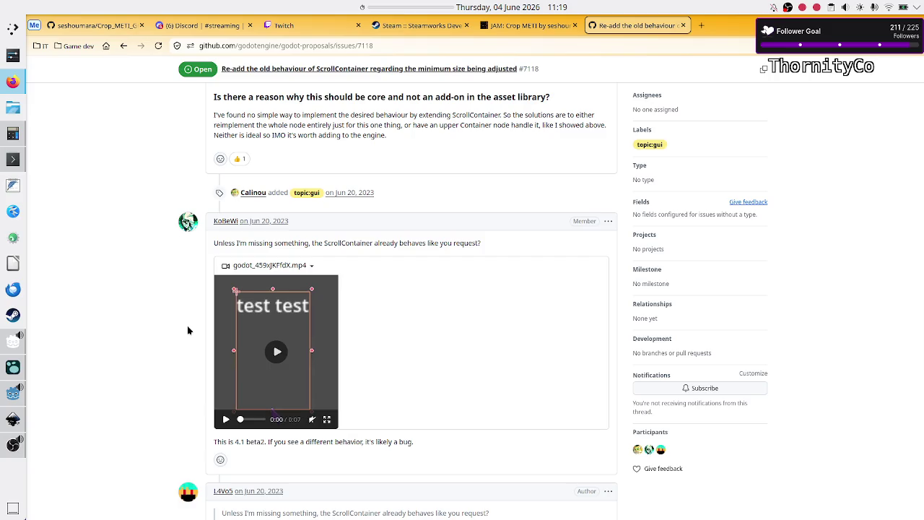
{"action": "left_click", "coordinate": [224, 421]}
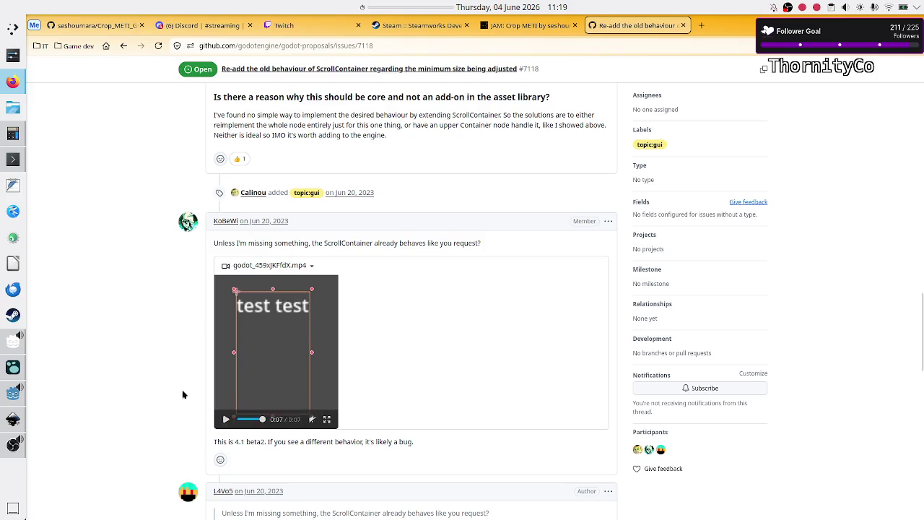
{"action": "scroll", "coordinate": [171, 388], "scroll_direction": "down", "scroll_amount": 2}
{"action": "scroll", "coordinate": [171, 388], "scroll_direction": "down", "scroll_amount": 4}
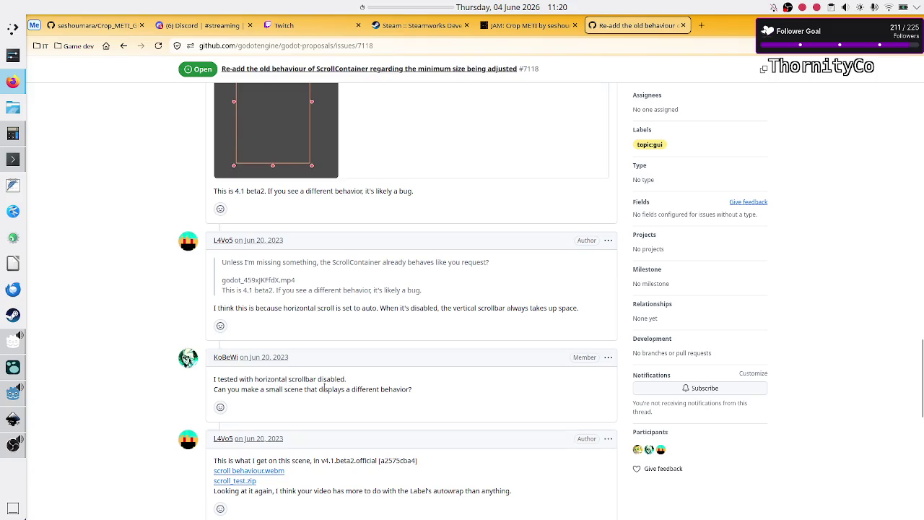
{"action": "scroll", "coordinate": [350, 387], "scroll_direction": "down", "scroll_amount": 4}
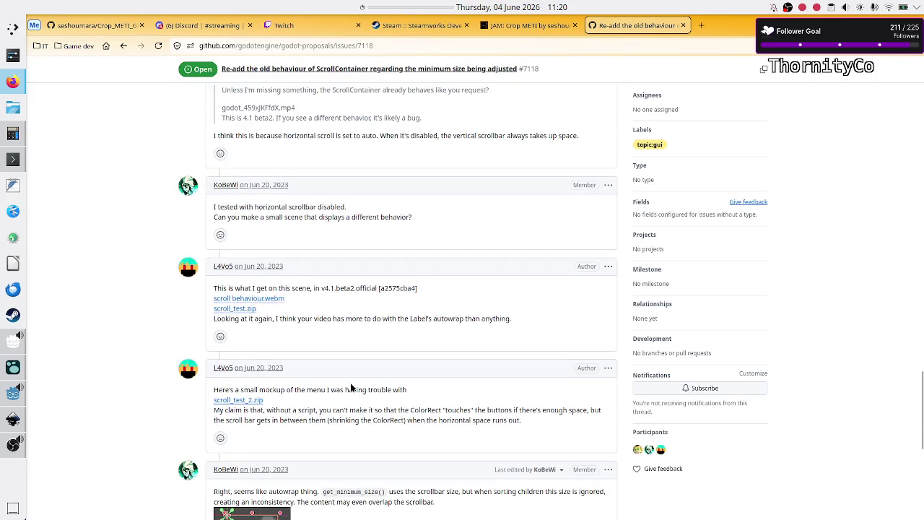
{"action": "scroll", "coordinate": [350, 388], "scroll_direction": "up", "scroll_amount": 1}
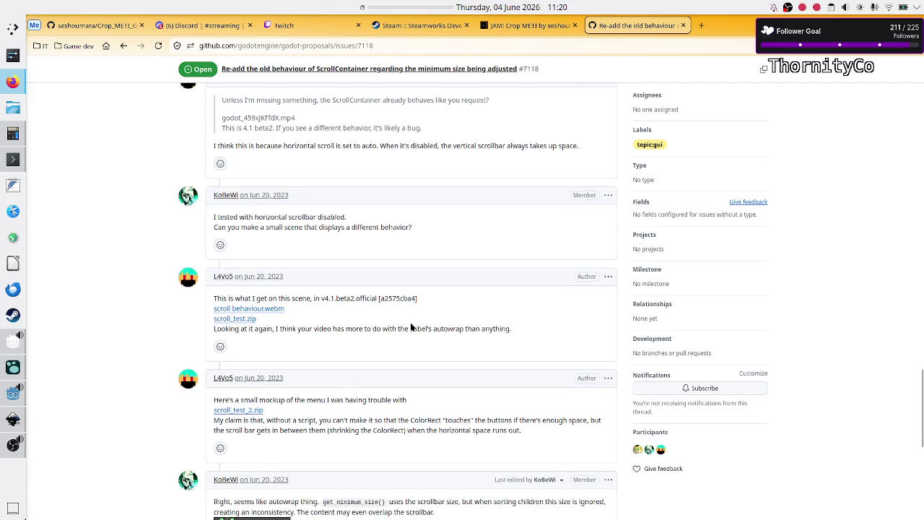
{"action": "left_click_drag", "start_coordinate": [410, 328], "coordinate": [458, 328]}
{"action": "scroll", "coordinate": [354, 376], "scroll_direction": "down", "scroll_amount": 5}
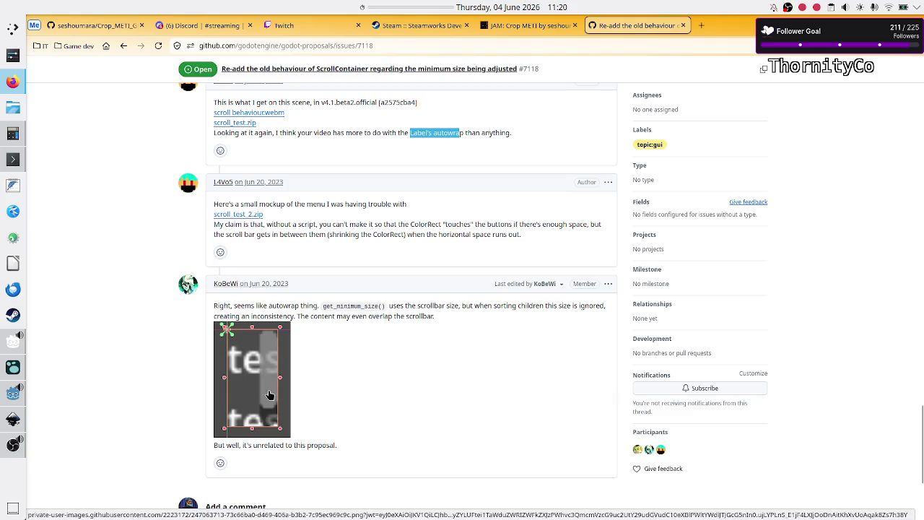
{"action": "scroll", "coordinate": [374, 393], "scroll_direction": "down", "scroll_amount": 2}
{"action": "scroll", "coordinate": [374, 397], "scroll_direction": "down", "scroll_amount": 3}
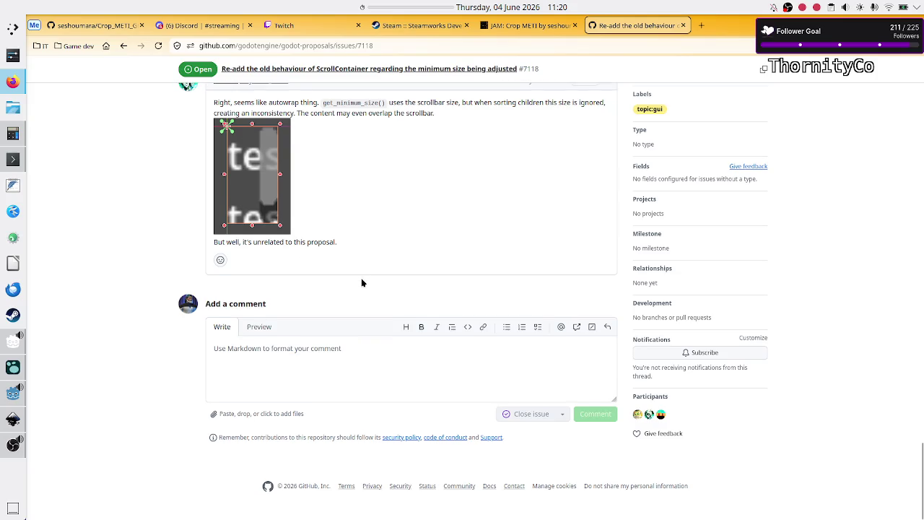
{"action": "scroll", "coordinate": [361, 282], "scroll_direction": "up", "scroll_amount": 3}
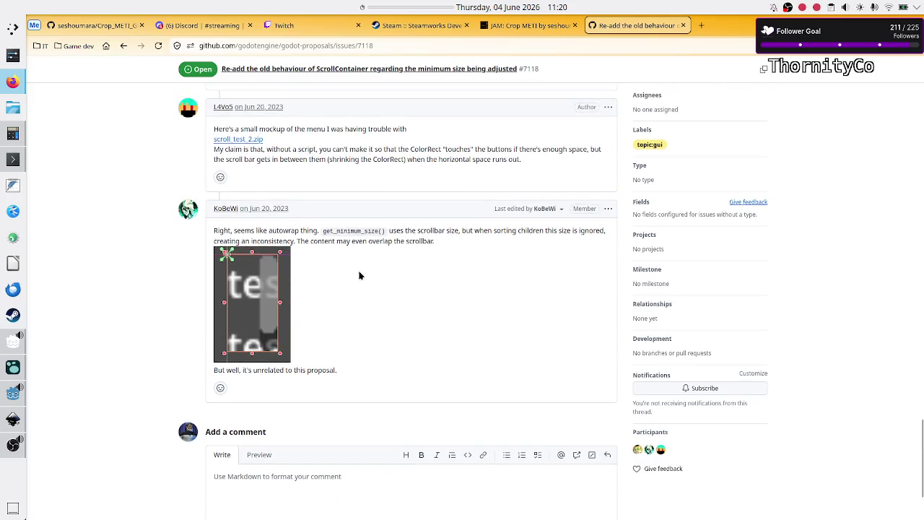
{"action": "scroll", "coordinate": [359, 275], "scroll_direction": "down", "scroll_amount": 3}
{"action": "scroll", "coordinate": [325, 216], "scroll_direction": "up", "scroll_amount": 15}
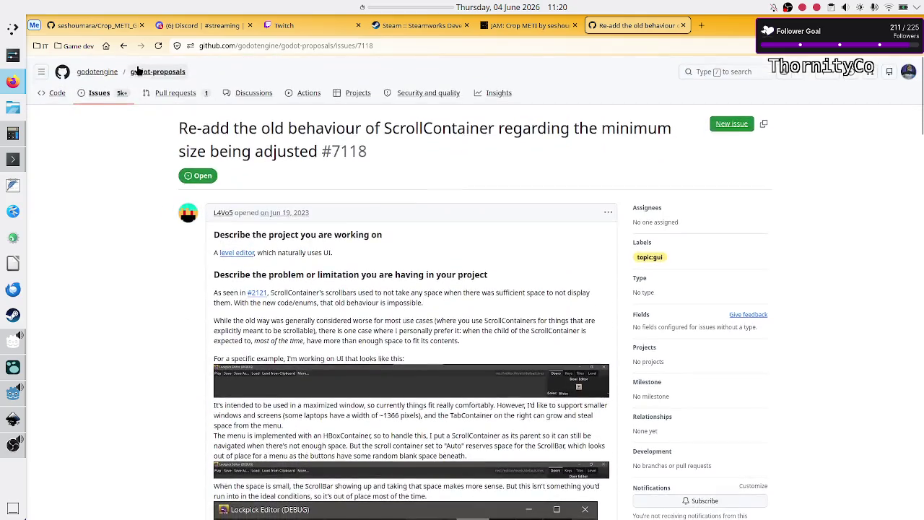
{"action": "left_click", "coordinate": [124, 46]}
- Navigate back to the ScrollContainer scrollbar results and open GitHub proposal #13452 on separation constants
{"action": "left_click", "coordinate": [124, 45]}
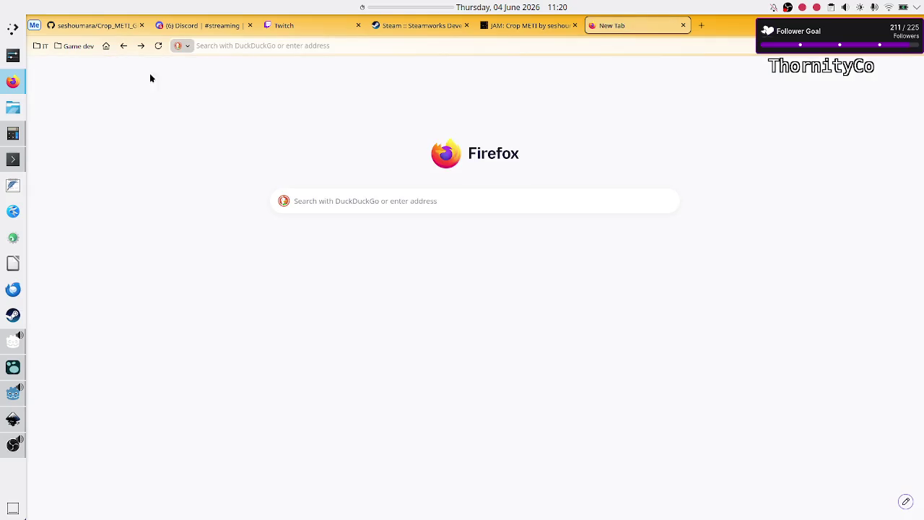
{"action": "left_click", "coordinate": [139, 46]}
{"action": "scroll", "coordinate": [209, 334], "scroll_direction": "down", "scroll_amount": 3}
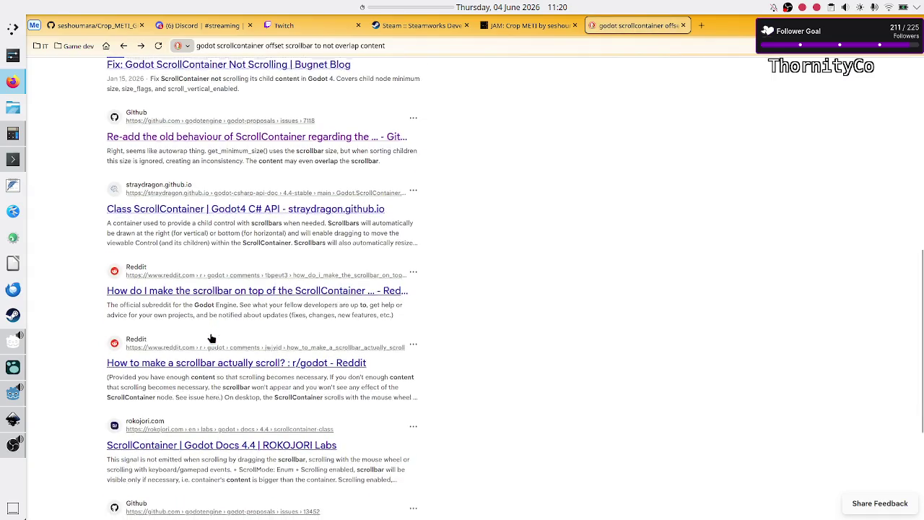
{"action": "scroll", "coordinate": [211, 338], "scroll_direction": "down", "scroll_amount": 2}
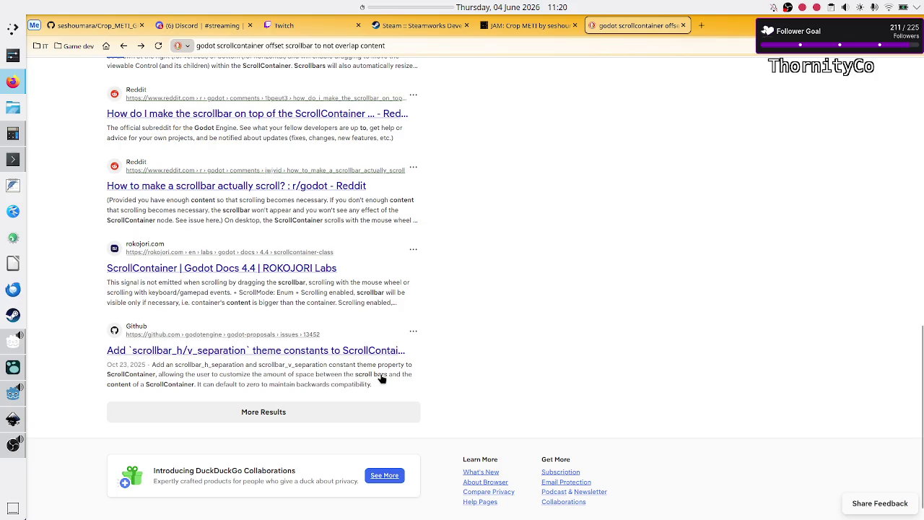
{"action": "left_click", "coordinate": [210, 351]}
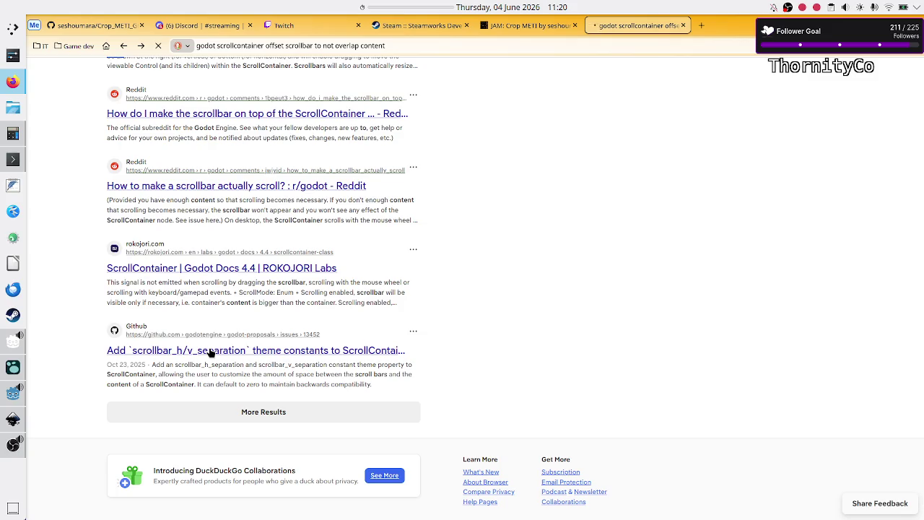
- Scroll through proposal #13452 and compare its before/after screenshots
{"action": "scroll", "coordinate": [314, 375], "scroll_direction": "down", "scroll_amount": 2}
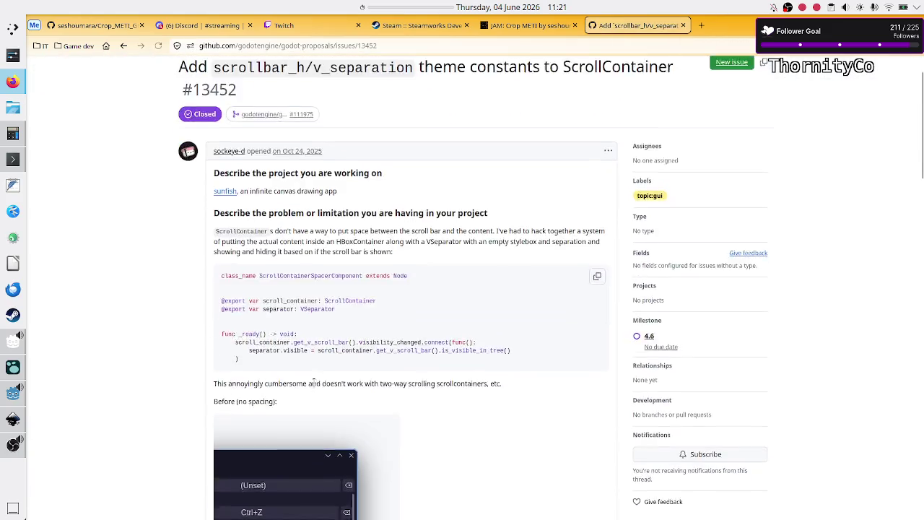
{"action": "scroll", "coordinate": [314, 376], "scroll_direction": "down", "scroll_amount": 1}
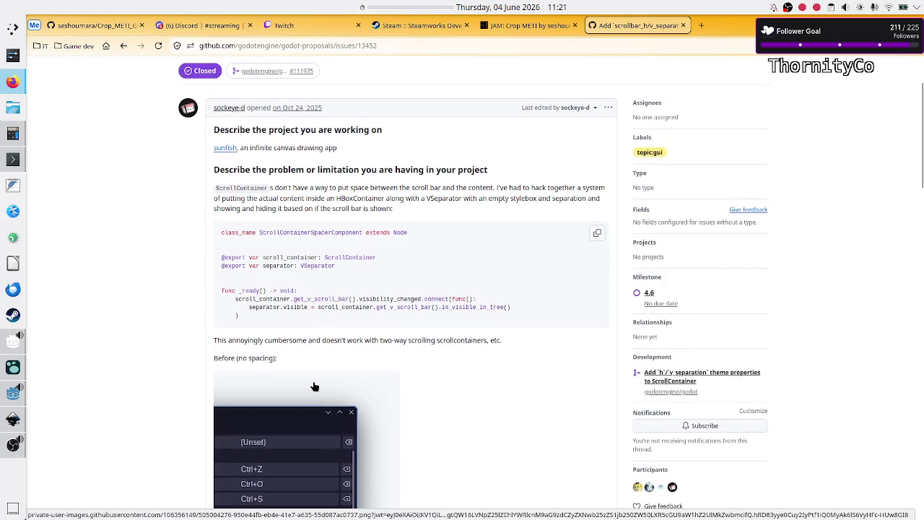
{"action": "scroll", "coordinate": [315, 387], "scroll_direction": "down", "scroll_amount": 5}
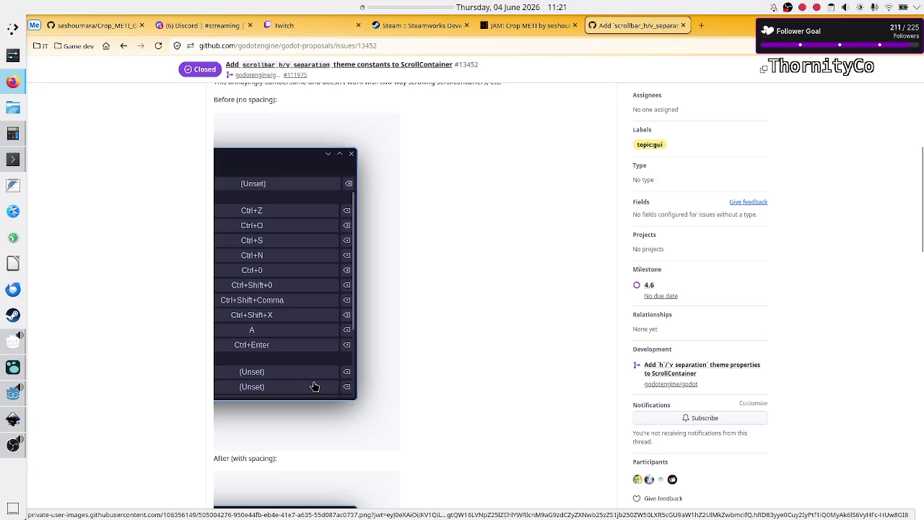
{"action": "scroll", "coordinate": [315, 386], "scroll_direction": "down", "scroll_amount": 5}
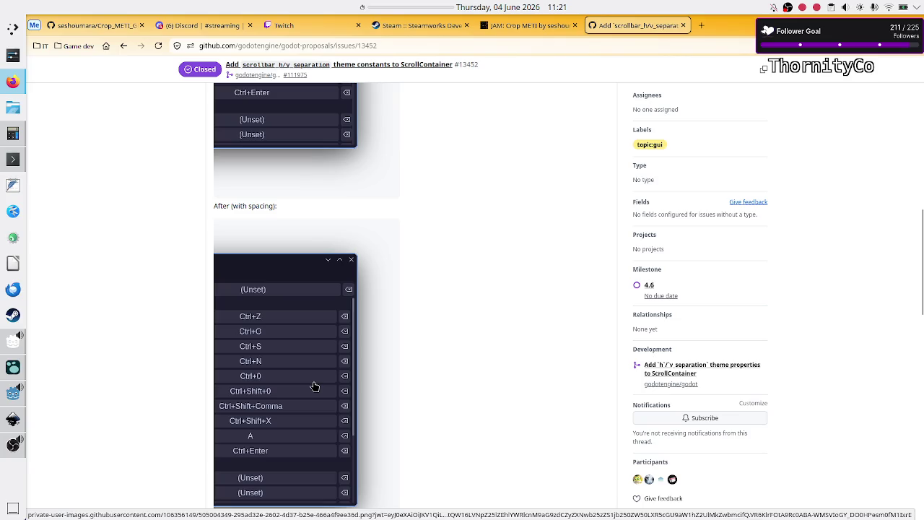
{"action": "scroll", "coordinate": [315, 387], "scroll_direction": "up", "scroll_amount": 4}
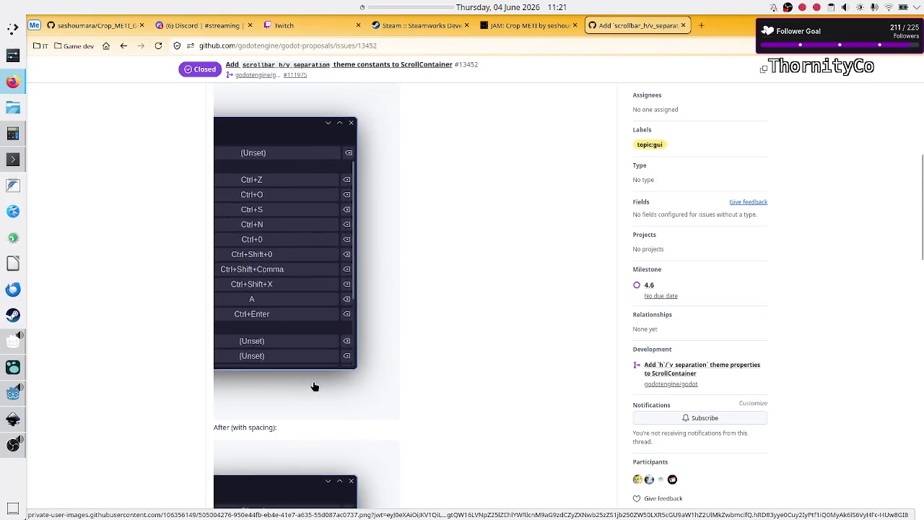
{"action": "scroll", "coordinate": [315, 387], "scroll_direction": "down", "scroll_amount": 3}
{"action": "scroll", "coordinate": [315, 387], "scroll_direction": "up", "scroll_amount": 8}
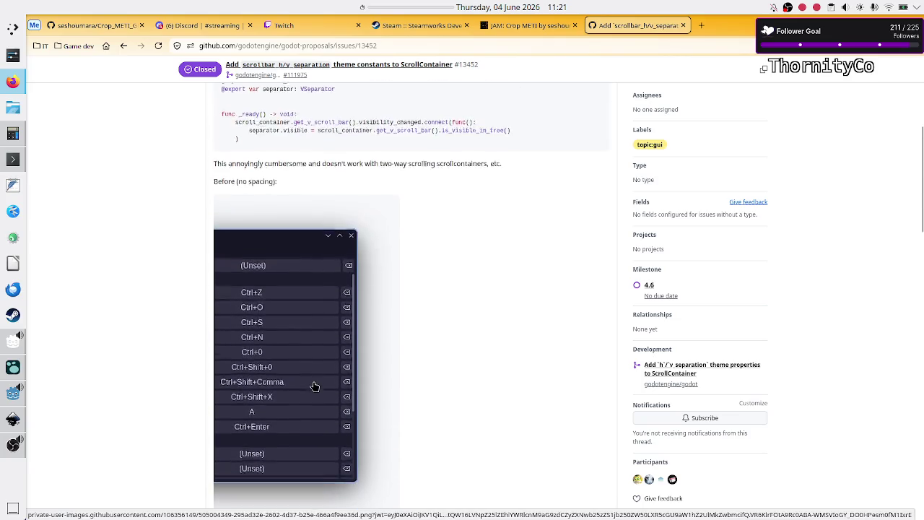
{"action": "scroll", "coordinate": [315, 387], "scroll_direction": "down", "scroll_amount": 1}
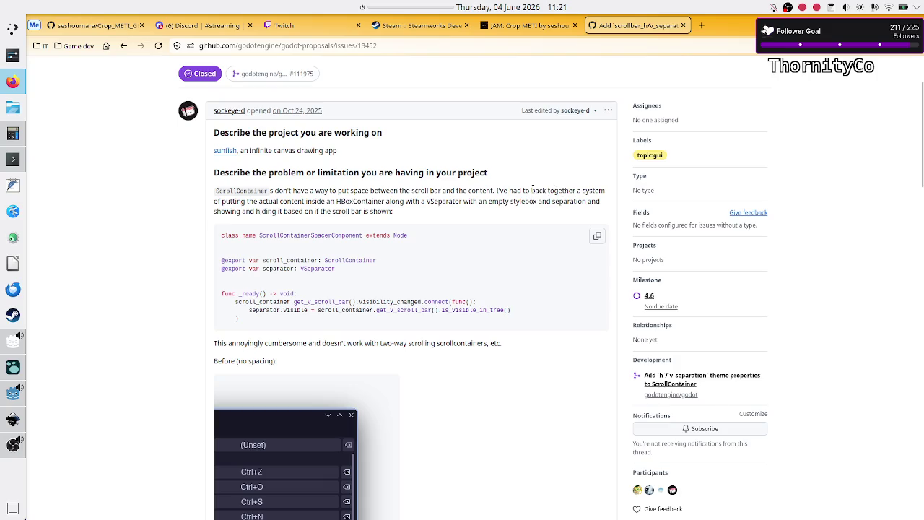
- Highlight the workaround's key terms: hack, HBoxContainer, VSeparator, empty stylebox, separation, and separator
{"action": "left_click_drag", "start_coordinate": [532, 190], "coordinate": [546, 191]}
{"action": "double_click", "coordinate": [351, 201]}
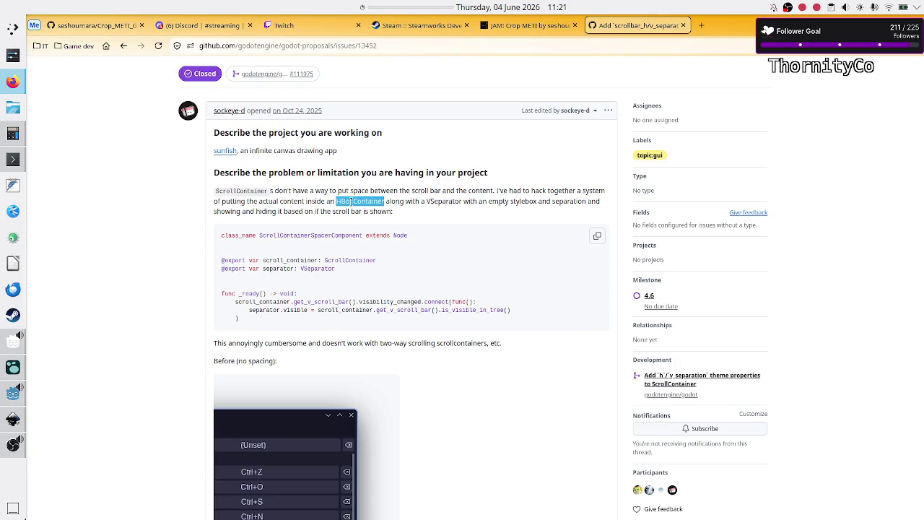
{"action": "double_click", "coordinate": [444, 202]}
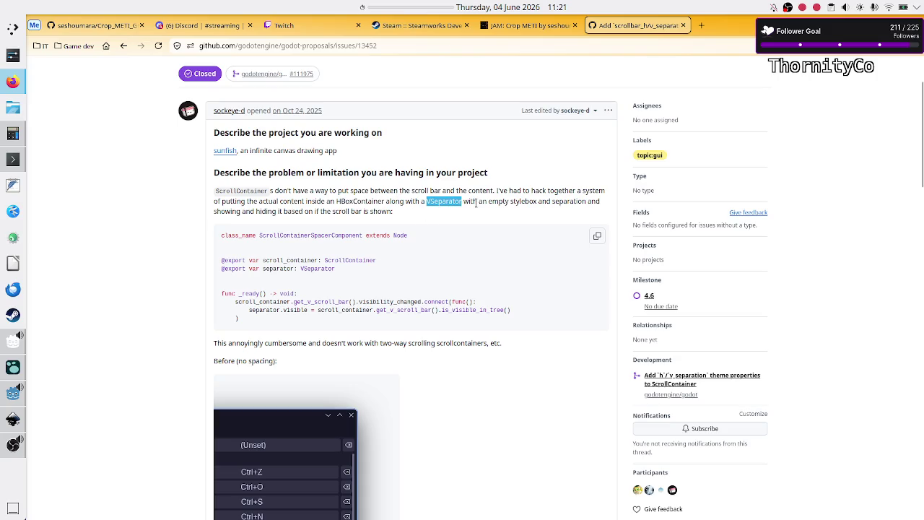
{"action": "left_click_drag", "start_coordinate": [491, 202], "coordinate": [532, 205]}
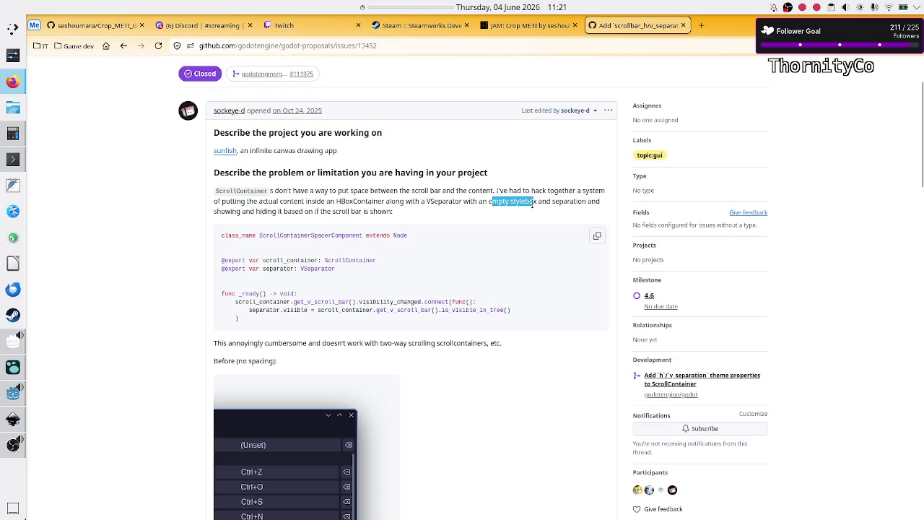
{"action": "double_click", "coordinate": [570, 203]}
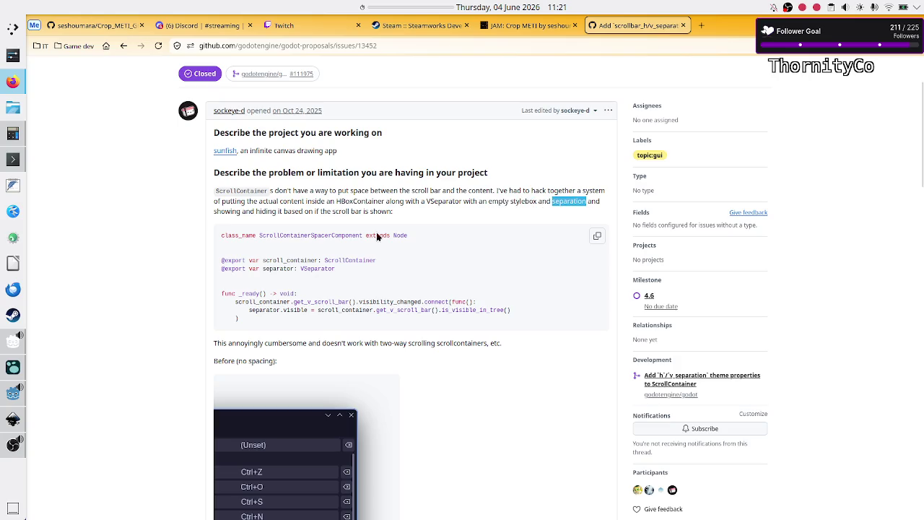
{"action": "left_click_drag", "start_coordinate": [269, 211], "coordinate": [295, 213]}
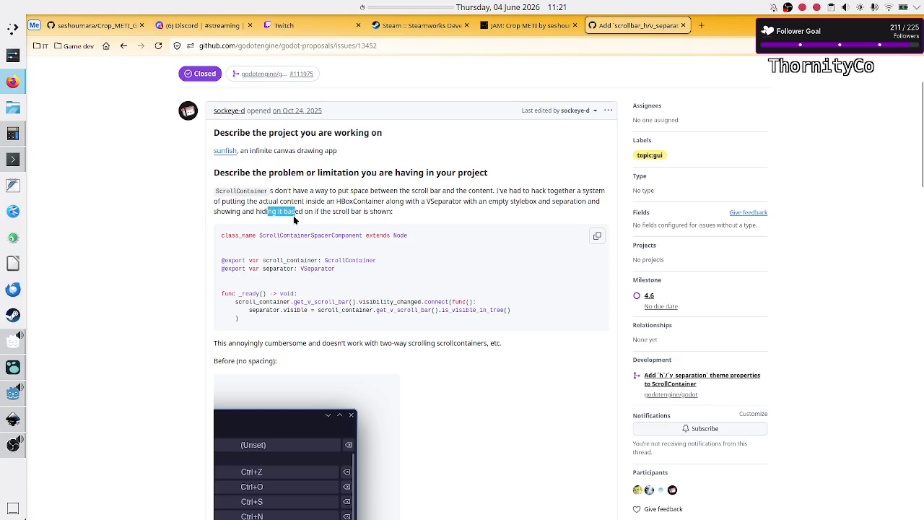
{"action": "mouse_move", "coordinate": [293, 215]}
{"action": "left_mouse_down"}
{"action": "mouse_move", "coordinate": [278, 213]}
{"action": "mouse_move", "coordinate": [310, 213]}
{"action": "left_mouse_up"}
{"action": "left_click", "coordinate": [310, 213]}
{"action": "double_click", "coordinate": [272, 268]}
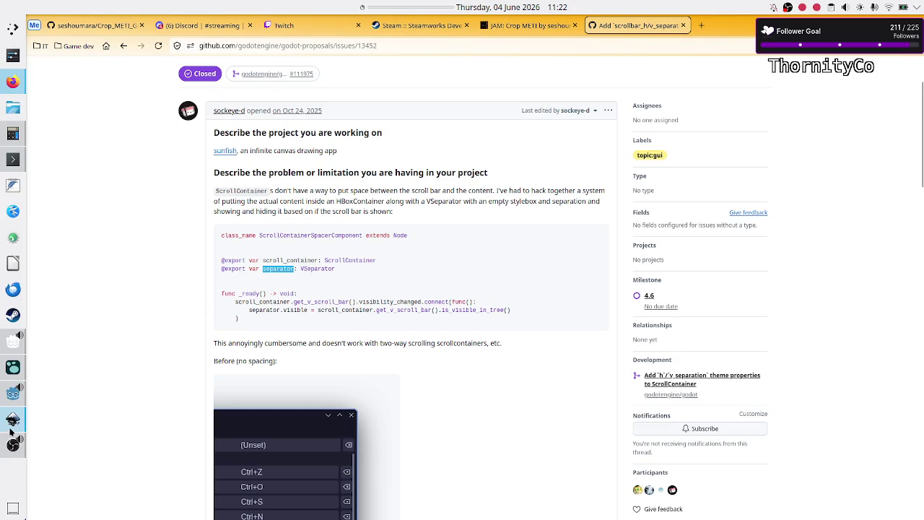
{"action": "left_click", "coordinate": [13, 394]}
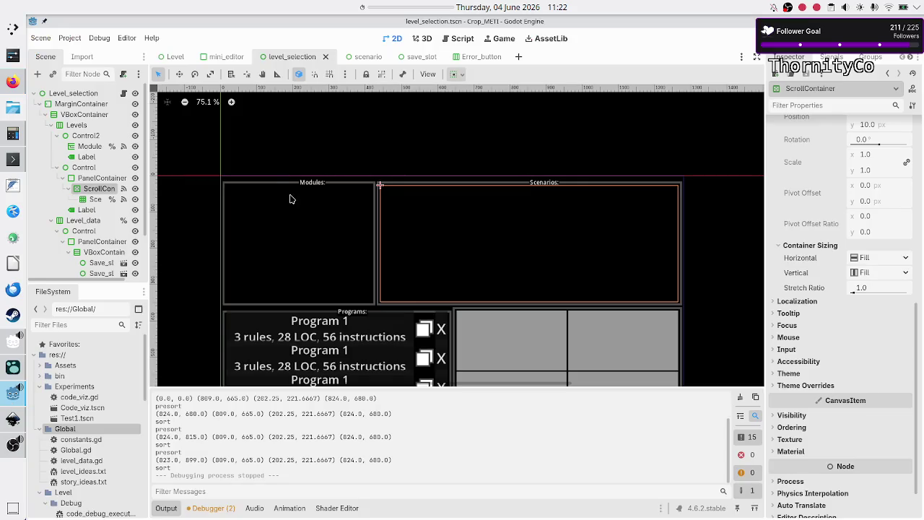
- Search 'vsepara' among node types, compare Separator and VSeparator descriptions, and close without adding
{"action": "left_click", "coordinate": [38, 74]}
{"action": "type", "text": "v"}
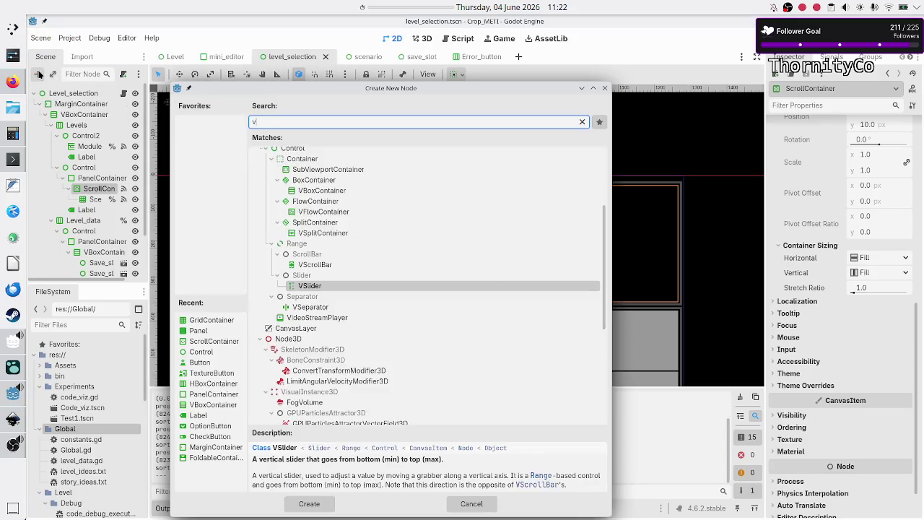
{"action": "type", "text": "separa"}
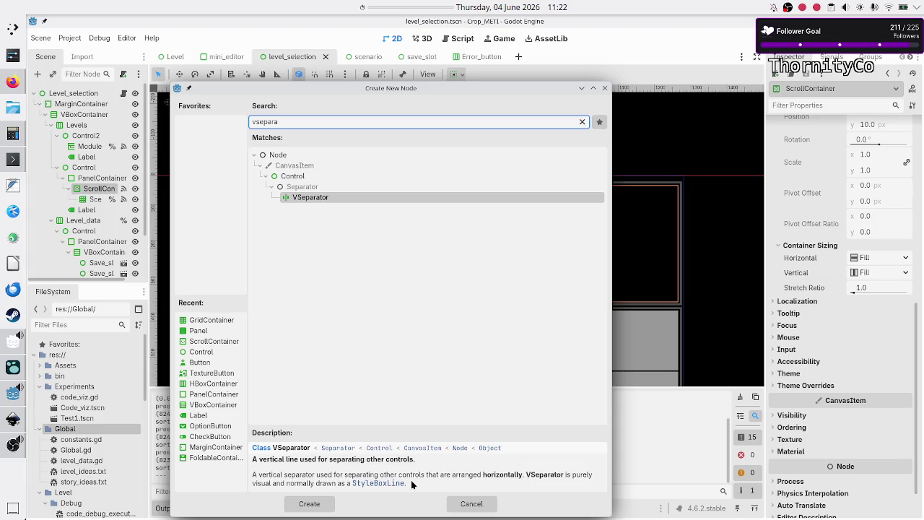
{"action": "left_click", "coordinate": [311, 187]}
{"action": "left_click", "coordinate": [301, 199]}
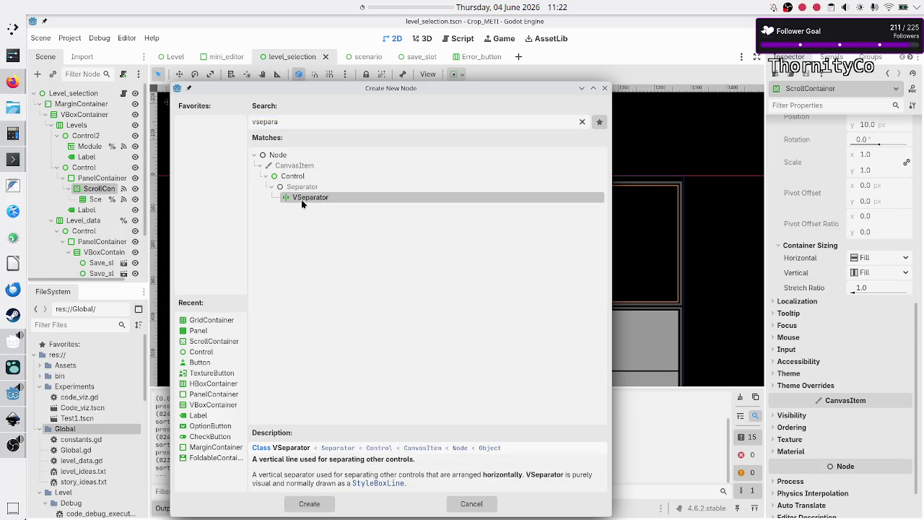
{"action": "left_click", "coordinate": [307, 188]}
{"action": "left_click", "coordinate": [304, 201]}
{"action": "left_click", "coordinate": [605, 88]}
{"action": "left_click", "coordinate": [12, 82]}
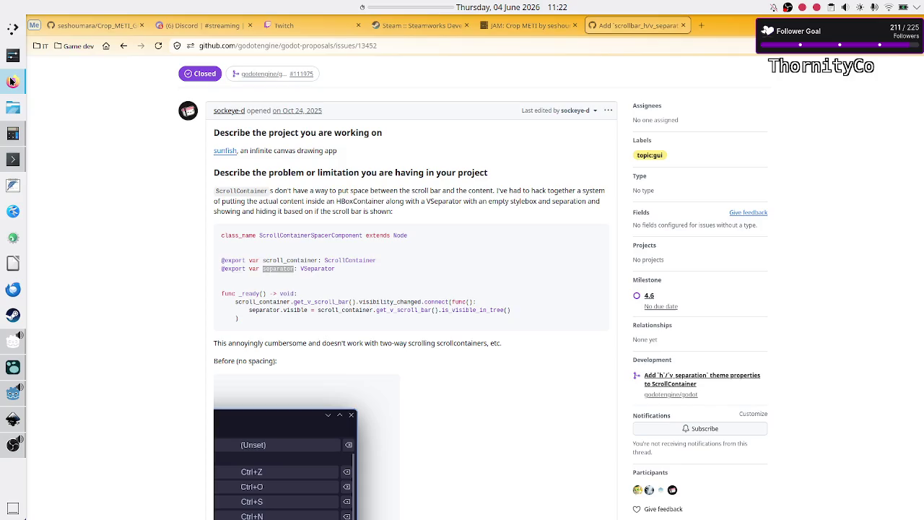
- Study the code sample's separator.visible line, picking out separator, scroll_container and scroll_bar
{"action": "left_click", "coordinate": [284, 268]}
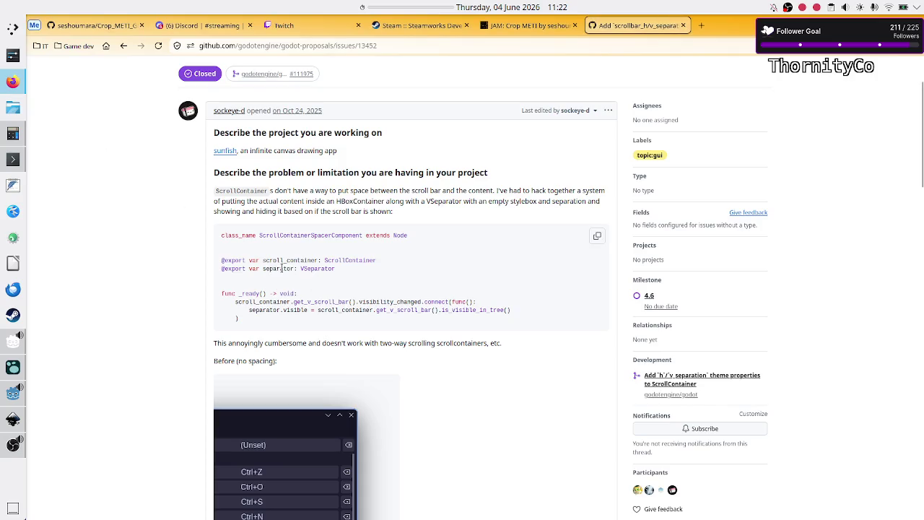
{"action": "double_click", "coordinate": [266, 270]}
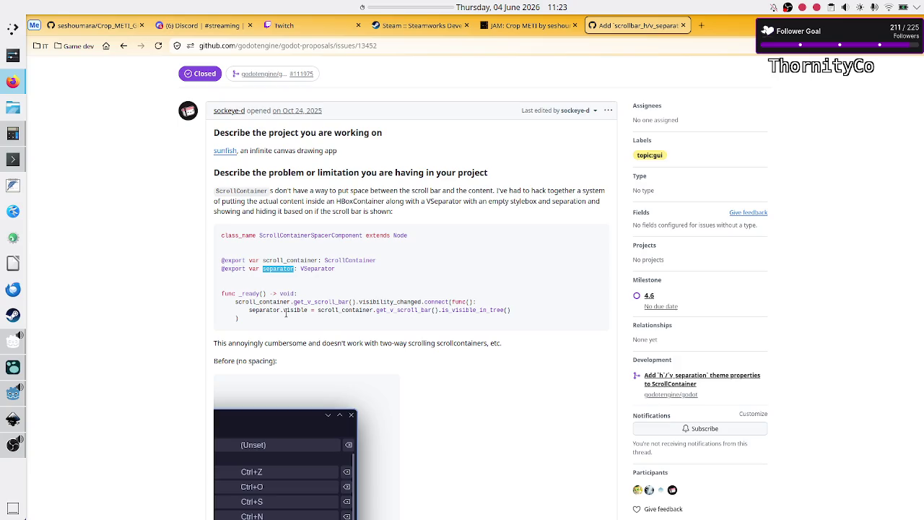
{"action": "left_click", "coordinate": [374, 298]}
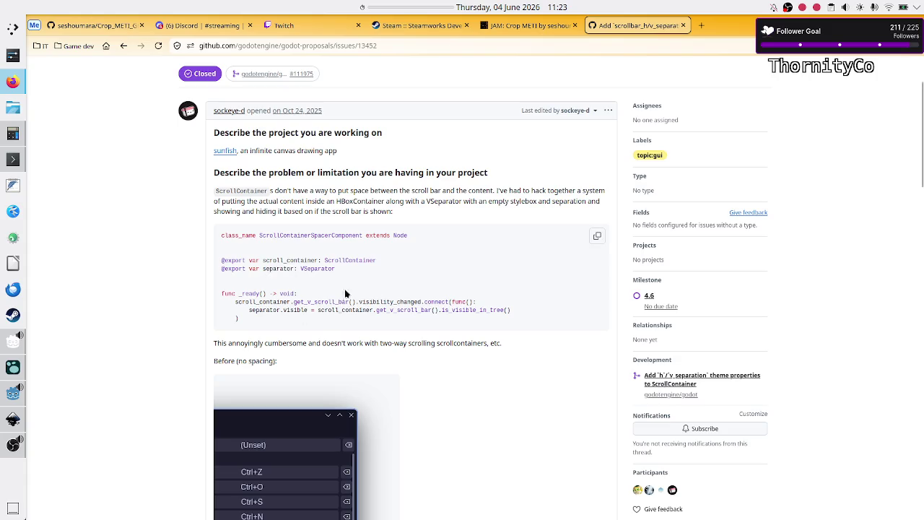
{"action": "left_click_drag", "start_coordinate": [252, 310], "coordinate": [480, 311]}
{"action": "left_click", "coordinate": [479, 309]}
{"action": "double_click", "coordinate": [266, 310]}
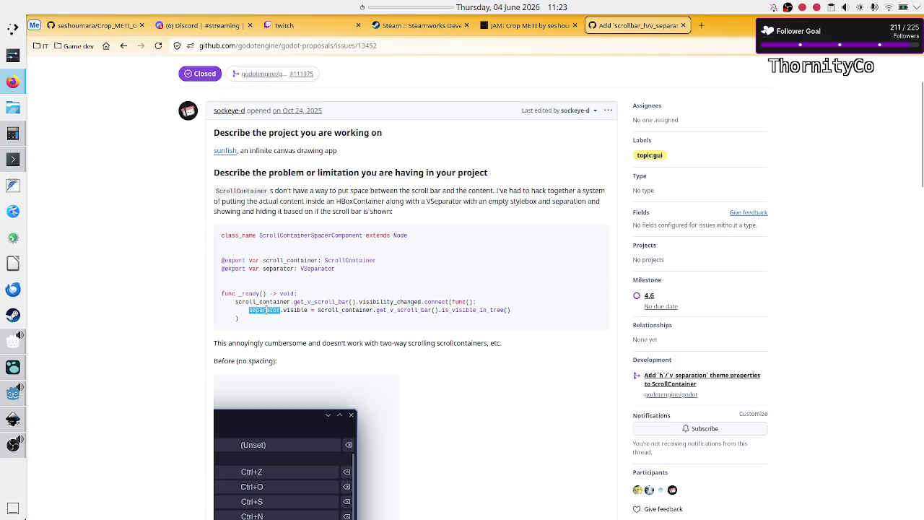
{"action": "double_click", "coordinate": [336, 310]}
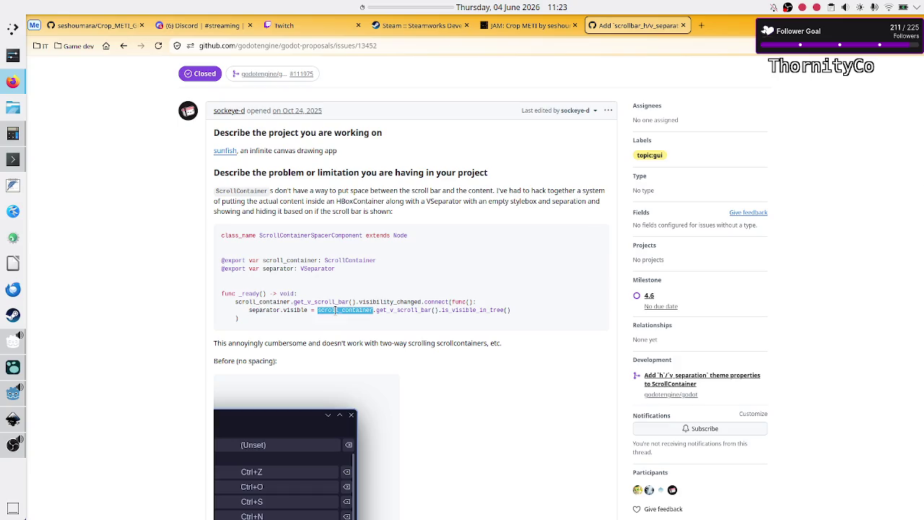
{"action": "left_click_drag", "start_coordinate": [394, 310], "coordinate": [432, 312]}
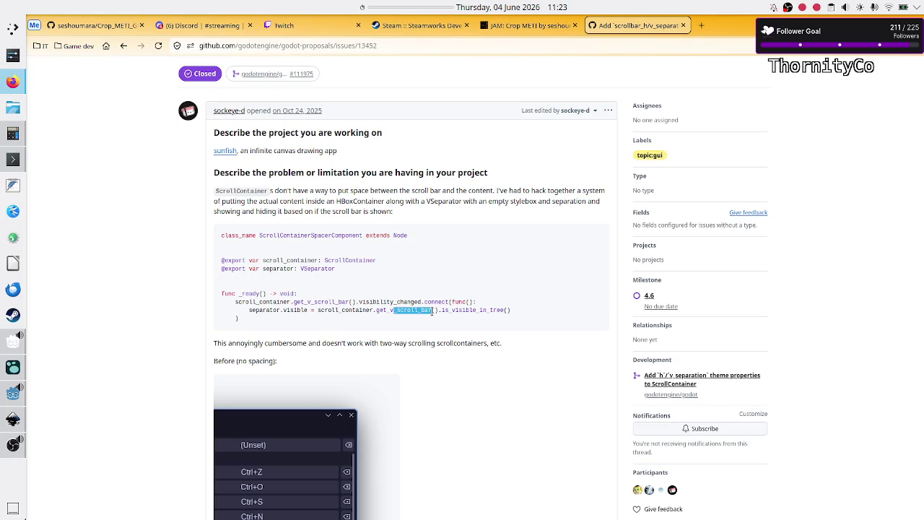
{"action": "left_click", "coordinate": [257, 311]}
{"action": "double_click", "coordinate": [258, 311]}
- Read the comments, marking the reply about updating the PR and proposal, then return to Godot
{"action": "scroll", "coordinate": [370, 320], "scroll_direction": "down", "scroll_amount": 7}
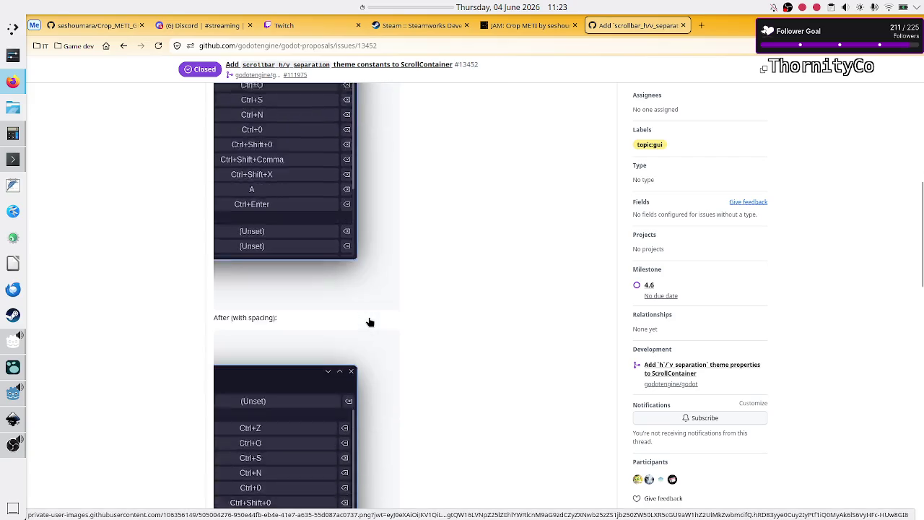
{"action": "scroll", "coordinate": [370, 322], "scroll_direction": "down", "scroll_amount": 10}
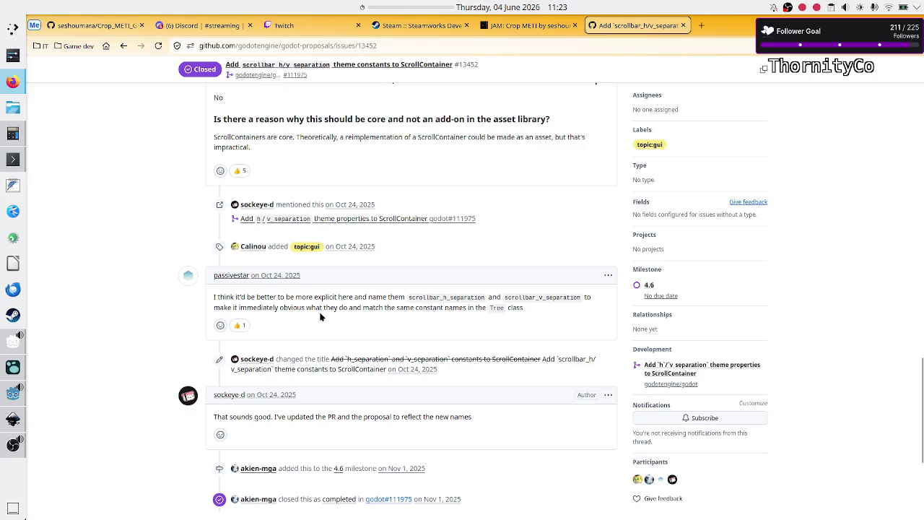
{"action": "scroll", "coordinate": [374, 357], "scroll_direction": "down", "scroll_amount": 2}
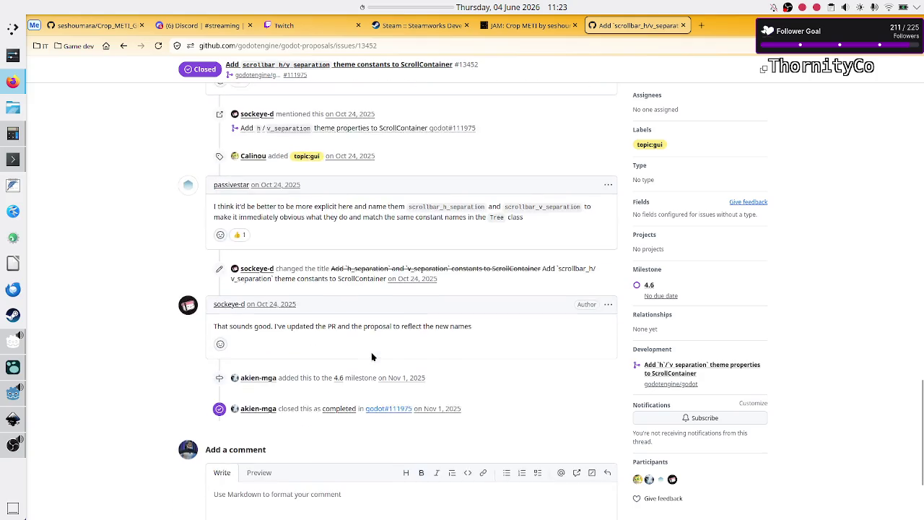
{"action": "left_click_drag", "start_coordinate": [328, 325], "coordinate": [480, 332]}
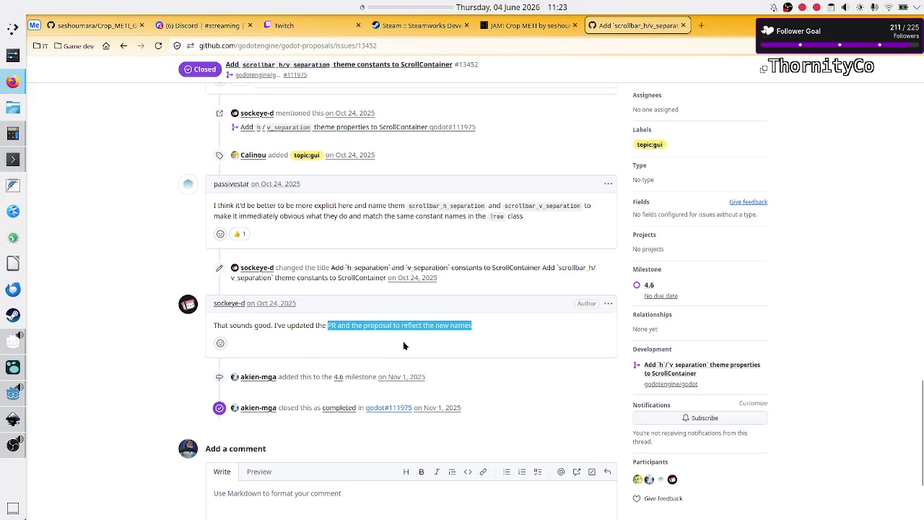
{"action": "scroll", "coordinate": [403, 343], "scroll_direction": "down", "scroll_amount": 2}
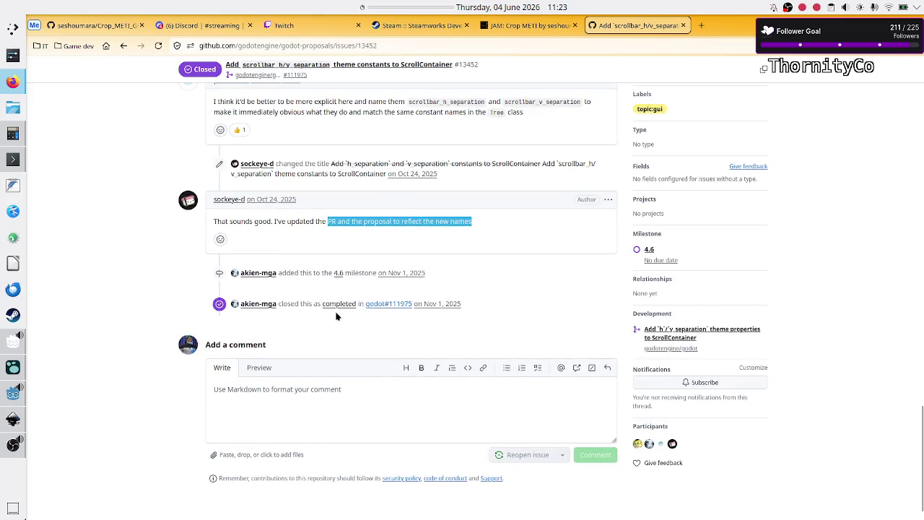
{"action": "scroll", "coordinate": [405, 316], "scroll_direction": "down", "scroll_amount": 1}
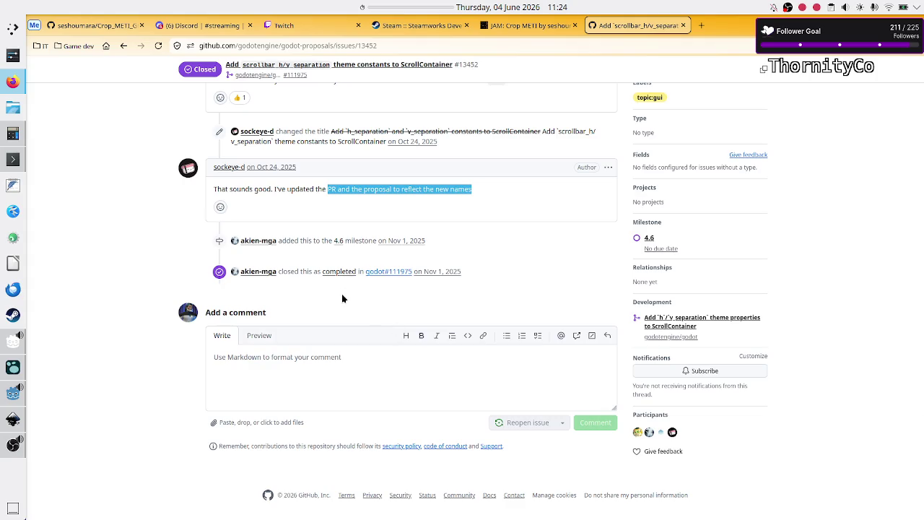
{"action": "key", "text": "alt+Tab"}
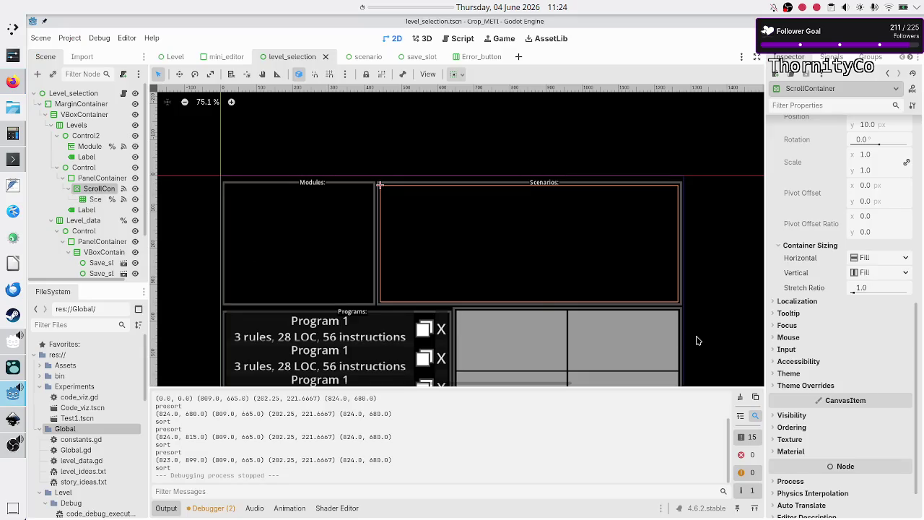
- Under Theme Overrides > Constants, set Scrollbar H and V Separation to 5, then run the game
{"action": "left_click", "coordinate": [807, 384]}
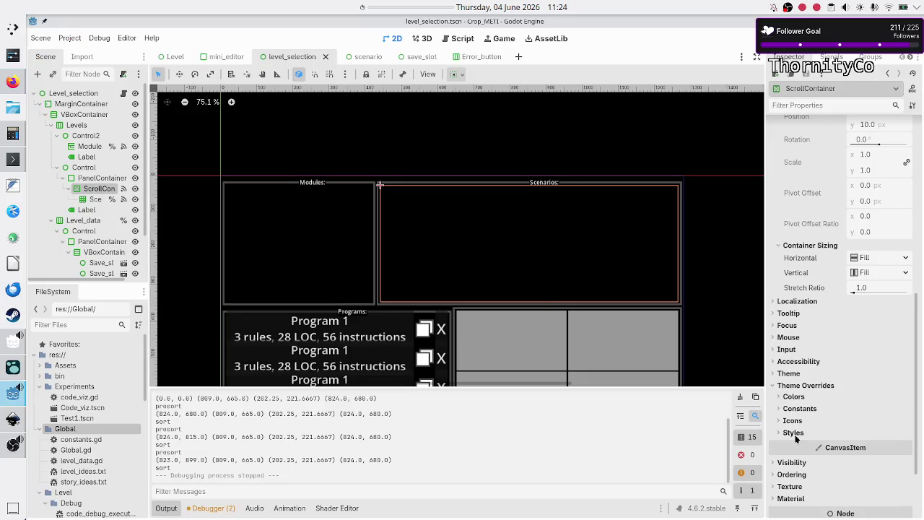
{"action": "left_click", "coordinate": [800, 409]}
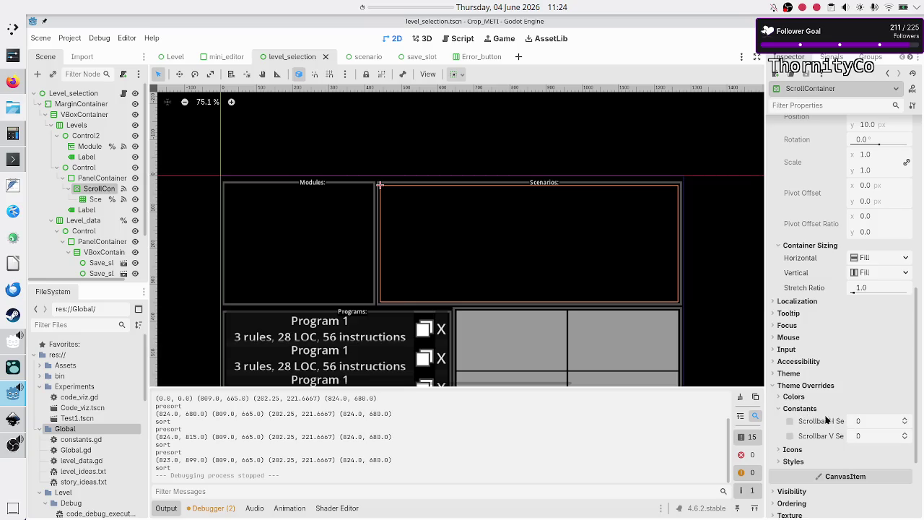
{"action": "left_click", "coordinate": [869, 424]}
{"action": "type", "text": "5"}
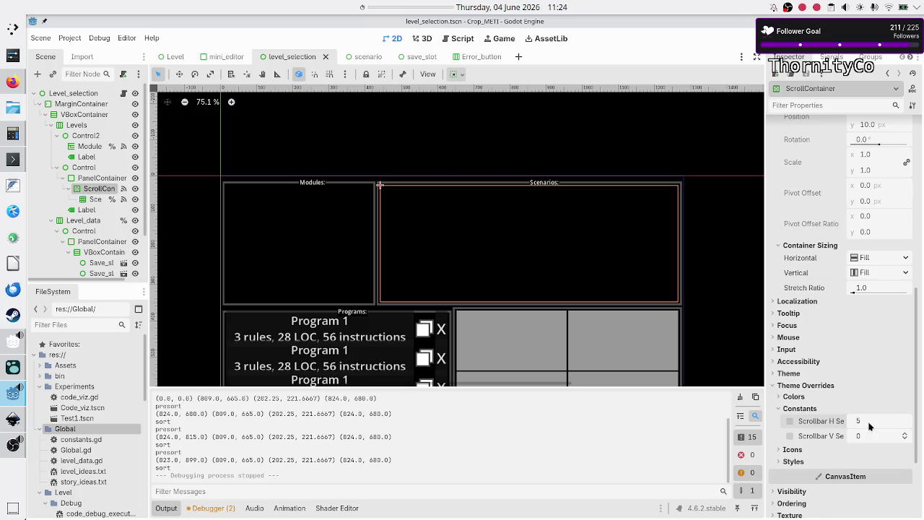
{"action": "key", "text": "Return"}
{"action": "left_click", "coordinate": [873, 437]}
{"action": "type", "text": "5"}
{"action": "key", "text": "Return"}
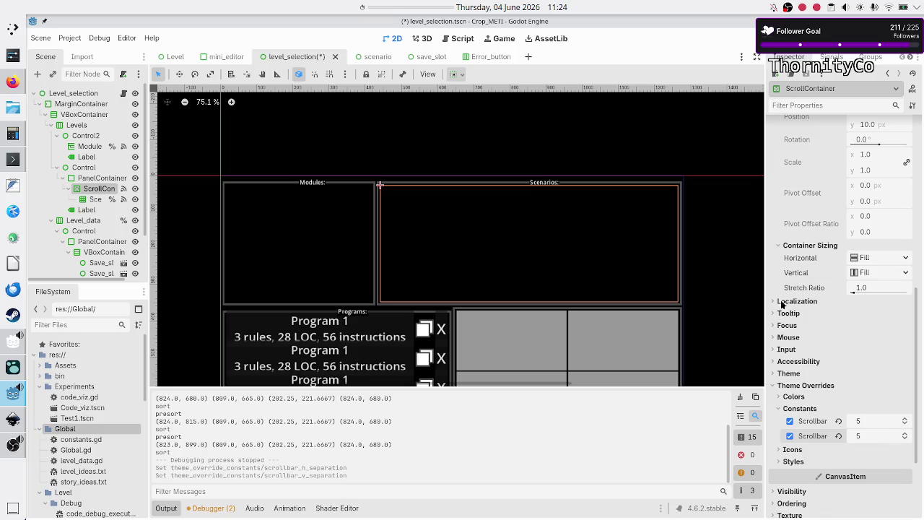
{"action": "left_click", "coordinate": [754, 37]}
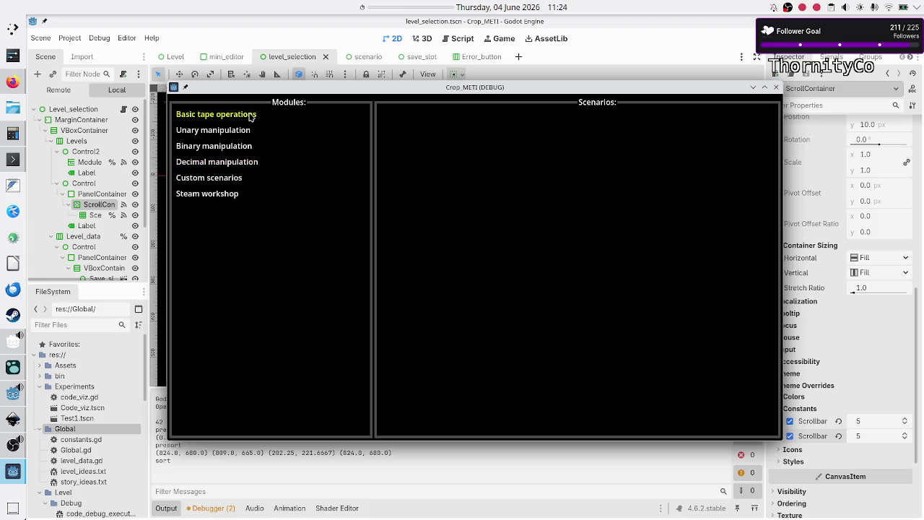
- Open Basic tape operations in the running game, scroll its Scenarios grid, then close the game
{"action": "left_click", "coordinate": [252, 116]}
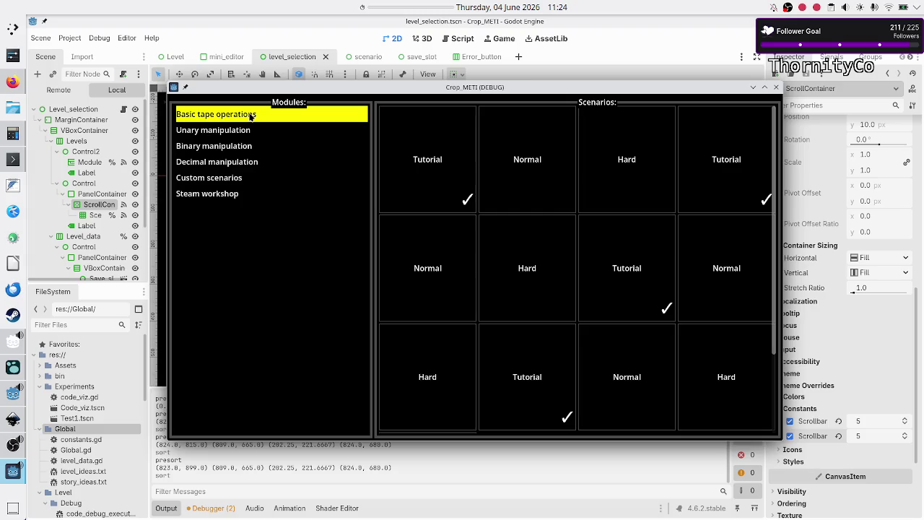
{"action": "scroll", "coordinate": [547, 155], "scroll_direction": "down", "scroll_amount": 2}
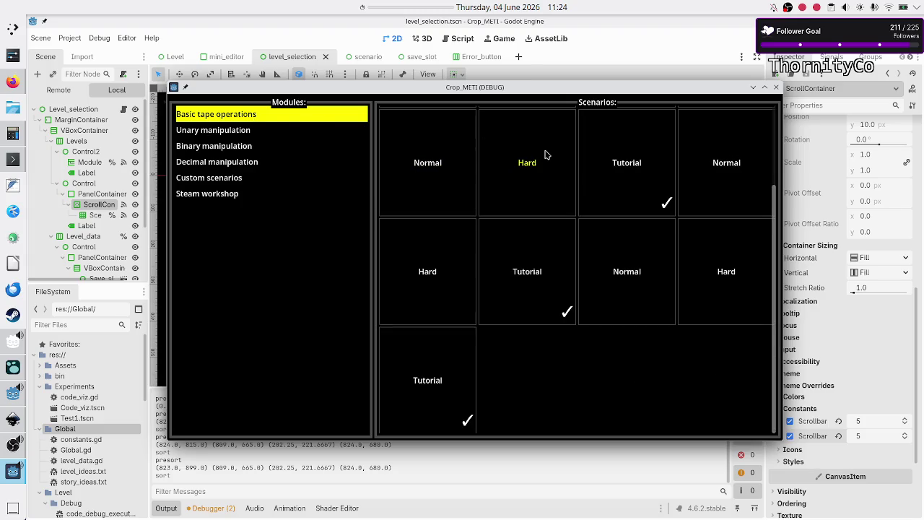
{"action": "scroll", "coordinate": [547, 154], "scroll_direction": "up", "scroll_amount": 2}
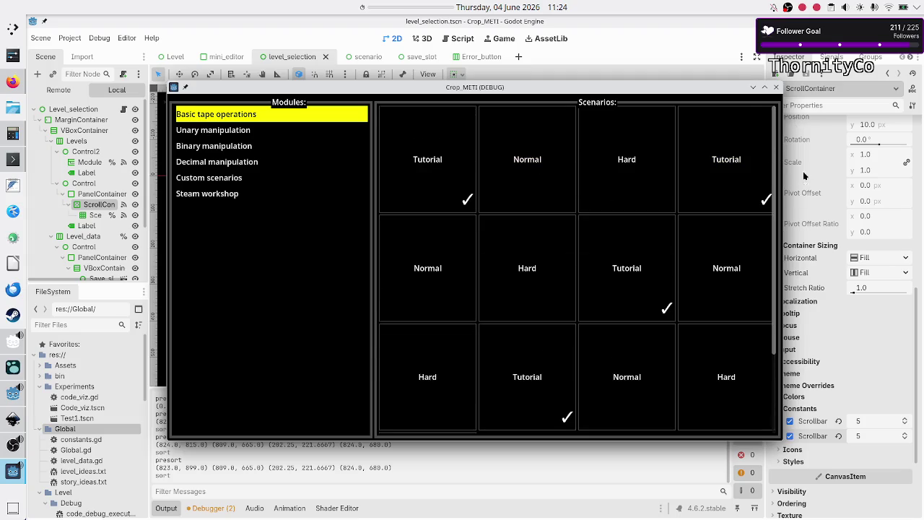
{"action": "left_click", "coordinate": [777, 87]}
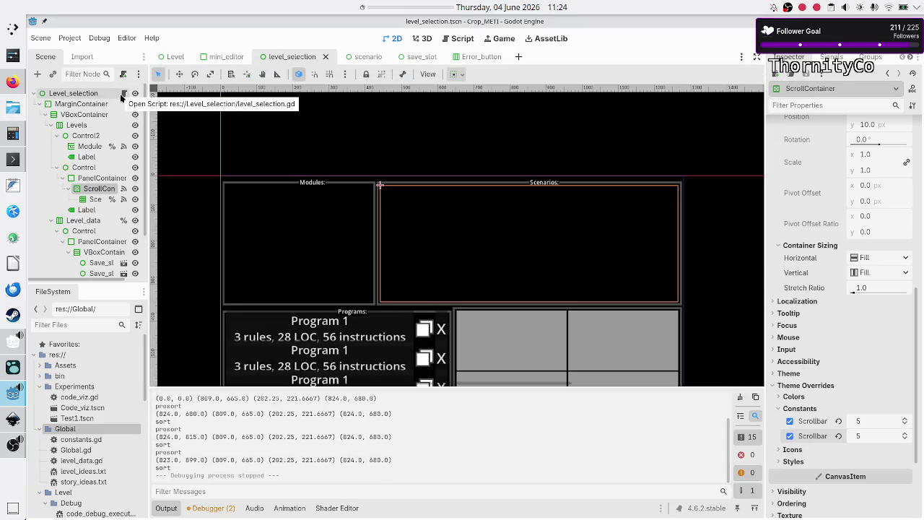
- Append '- 5' to the effective_size lines 71 and 72 of level_selection.gd, then save and run
{"action": "left_click", "coordinate": [124, 94]}
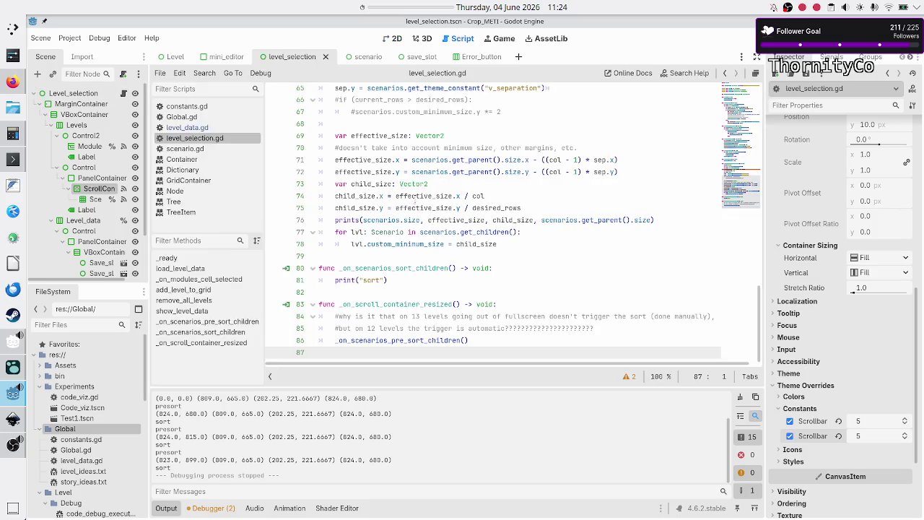
{"action": "double_click", "coordinate": [377, 160]}
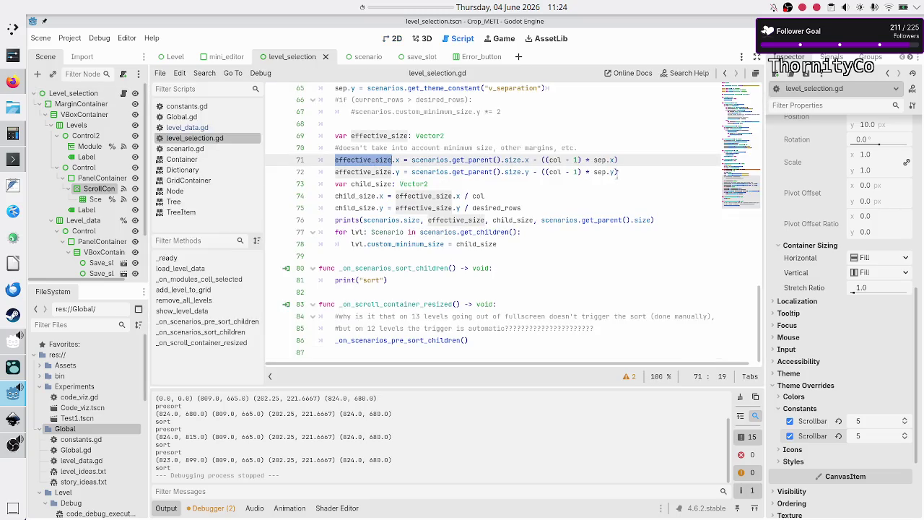
{"action": "left_click", "coordinate": [638, 160]}
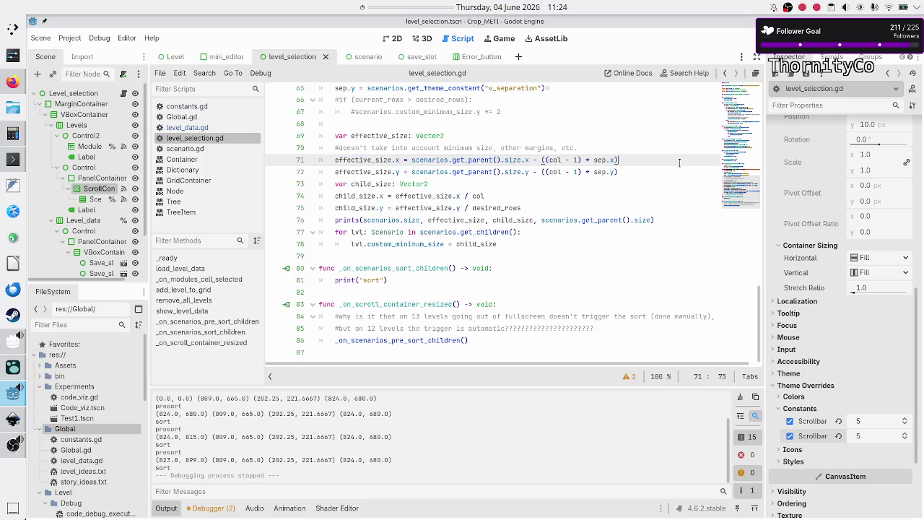
{"action": "type", "text": "-5"}
{"action": "key", "text": "Down"}
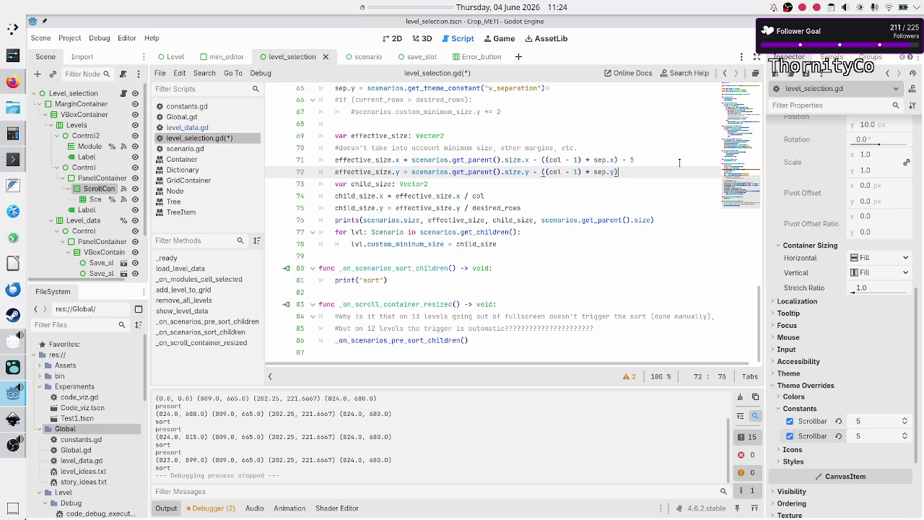
{"action": "type", "text": "- 5"}
{"action": "key", "text": "F5"}
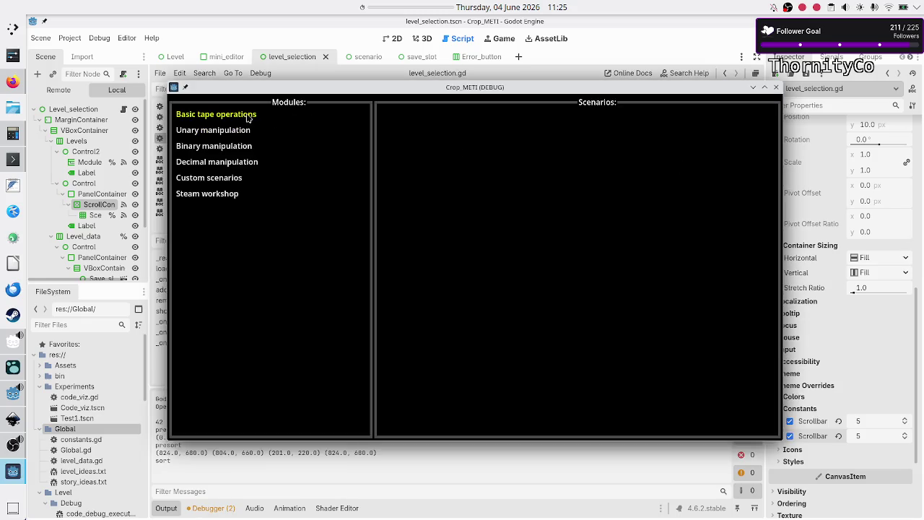
- Check the Basic tape operations tiles in the game, close it, and select the Scenarios grid in 2D
{"action": "left_click", "coordinate": [246, 116]}
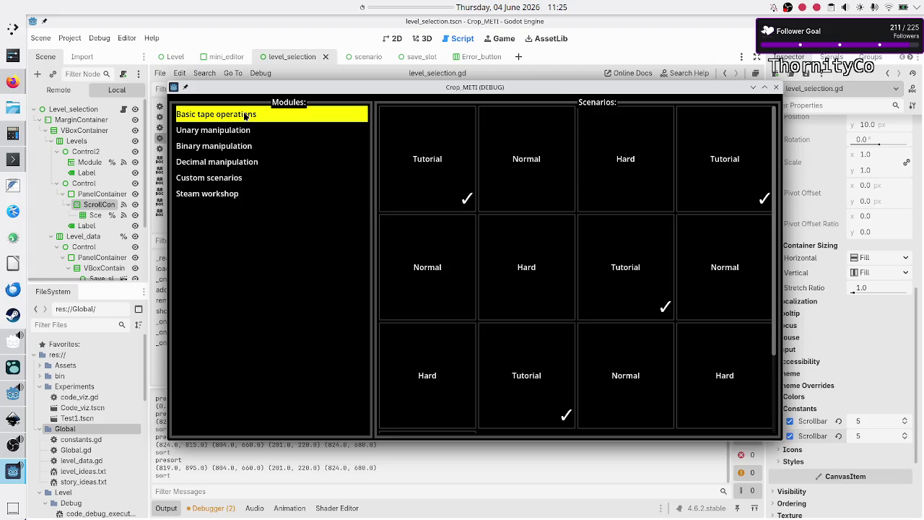
{"action": "left_click", "coordinate": [776, 88]}
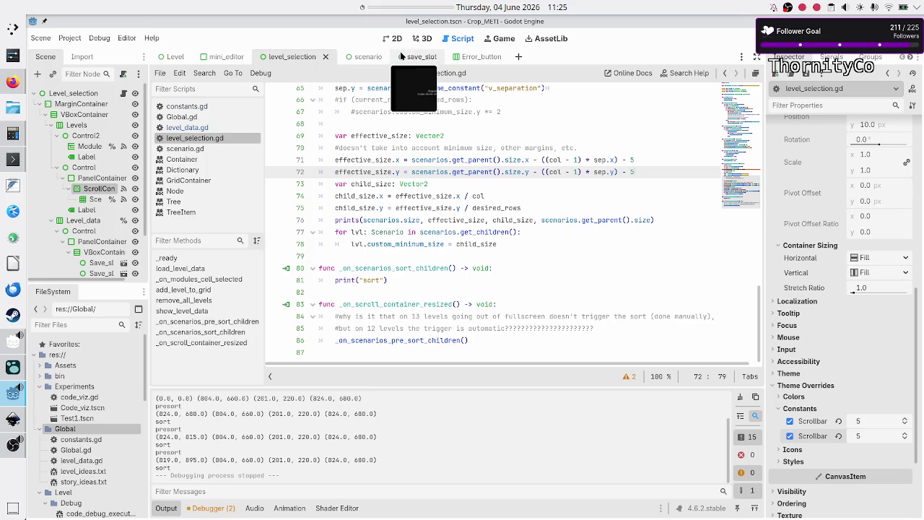
{"action": "left_click", "coordinate": [393, 38]}
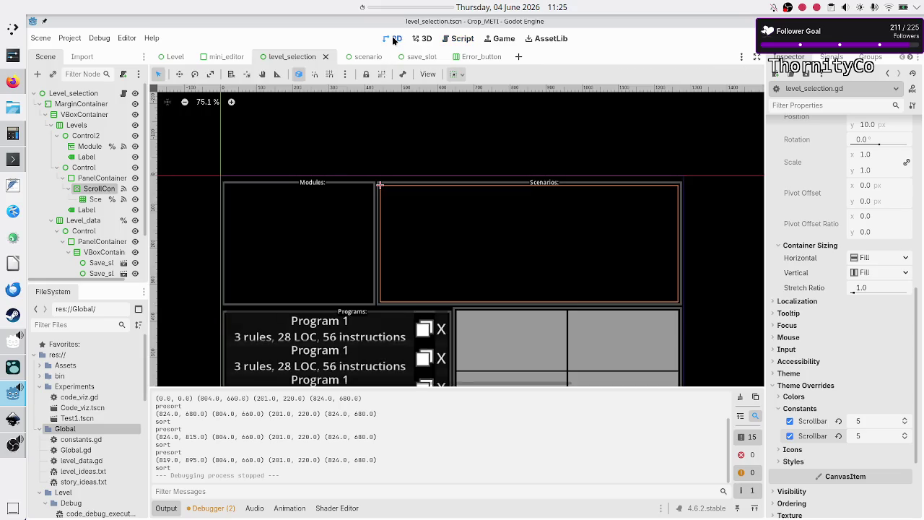
{"action": "left_click", "coordinate": [93, 200]}
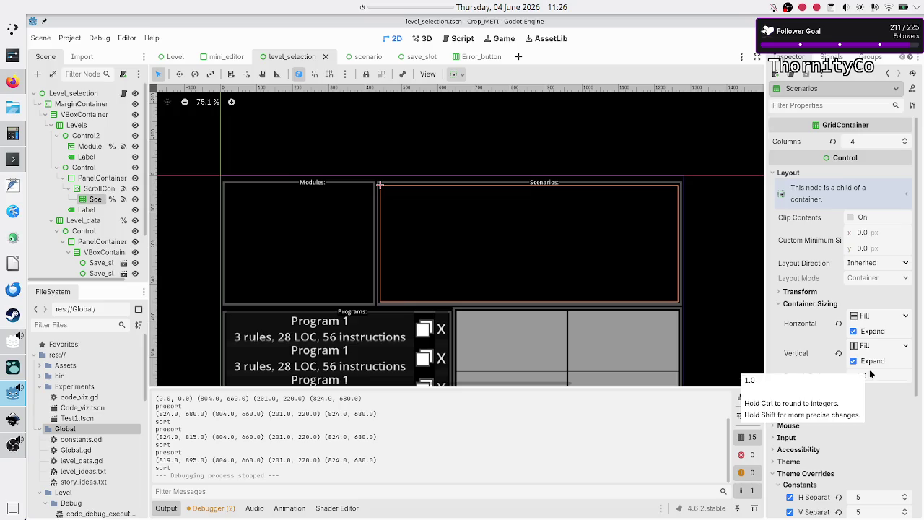
- Set the ScrollContainer's two scrollbar separation overrides to 10, then open level_selection.gd
{"action": "scroll", "coordinate": [839, 433], "scroll_direction": "down", "scroll_amount": 5}
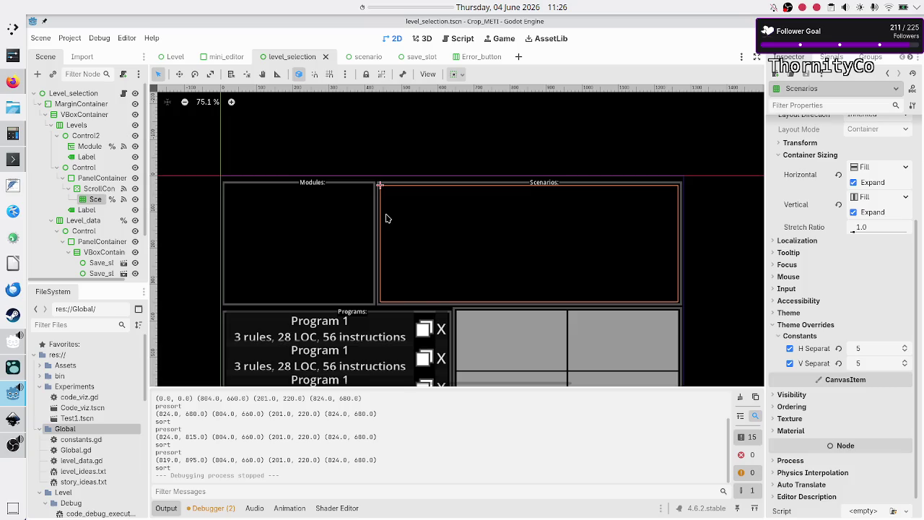
{"action": "left_click", "coordinate": [99, 192]}
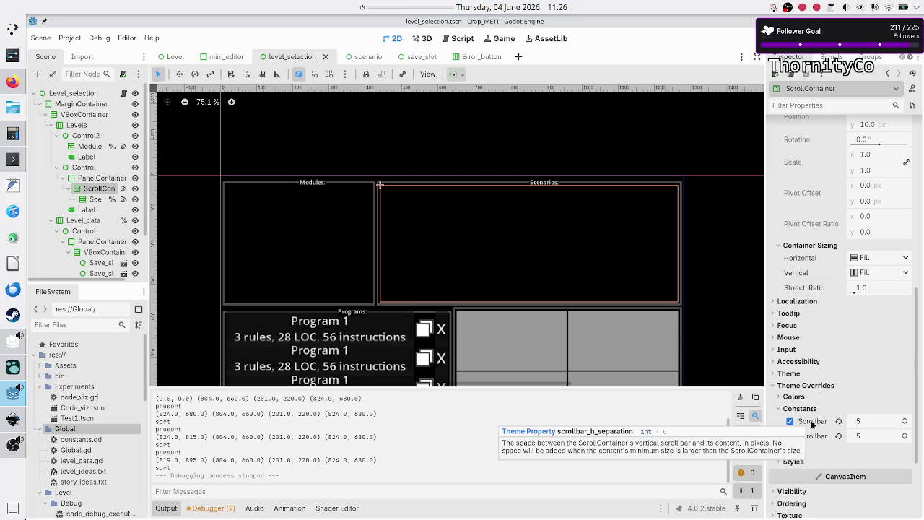
{"action": "left_click", "coordinate": [887, 422]}
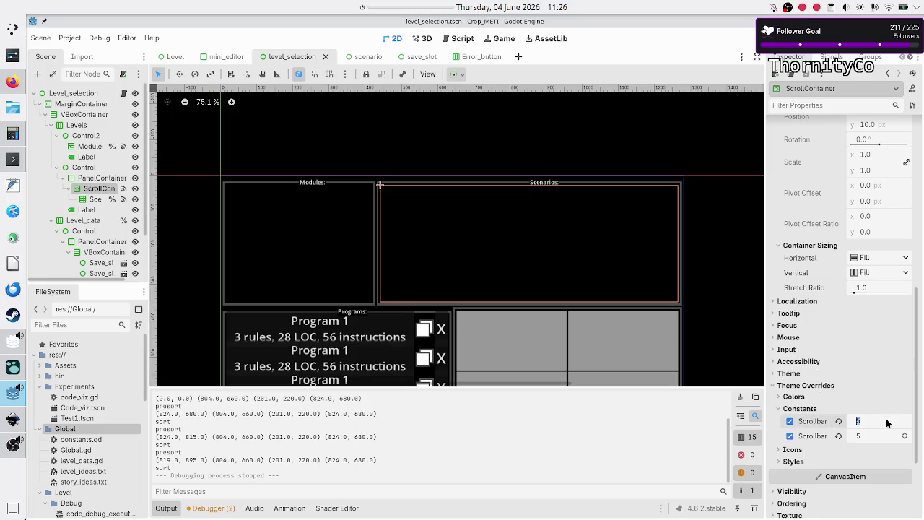
{"action": "type", "text": "10"}
{"action": "key", "text": "Return"}
{"action": "left_click", "coordinate": [872, 437]}
{"action": "type", "text": "10"}
{"action": "key", "text": "Return"}
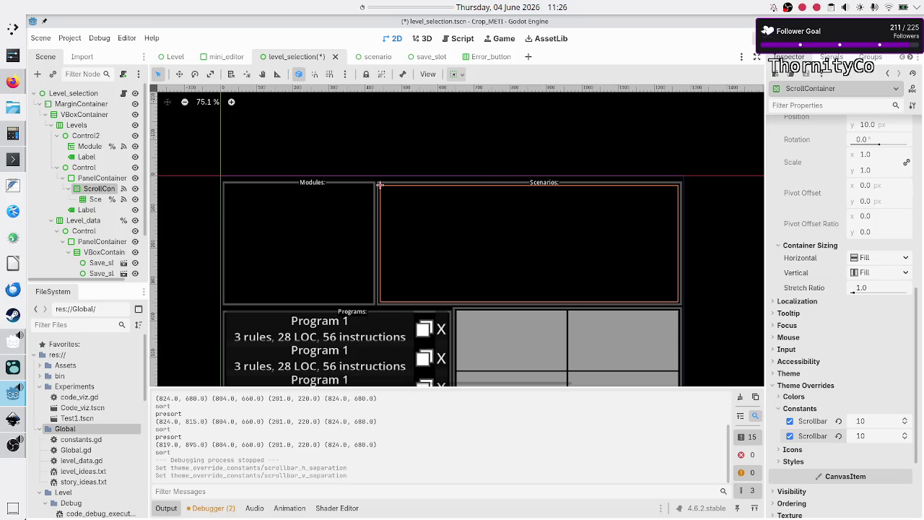
{"action": "left_click", "coordinate": [123, 95]}
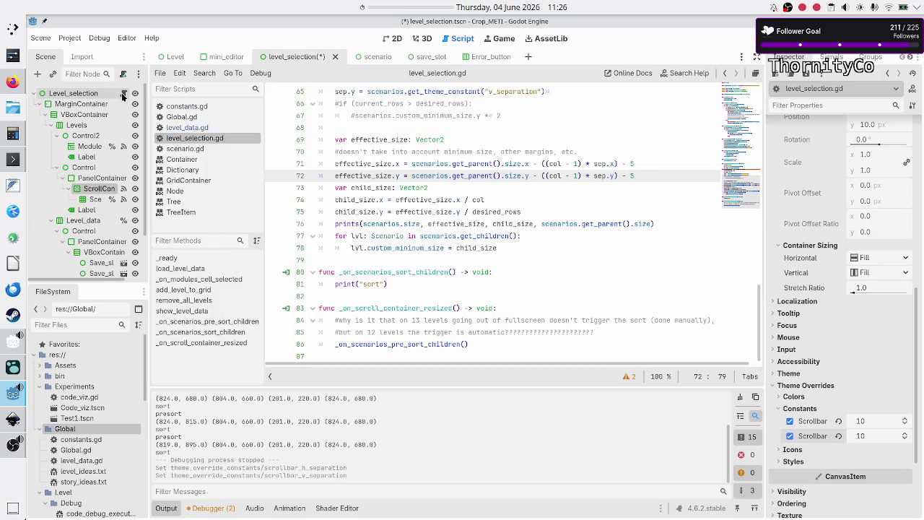
- Make lines 71–72 subtract a margin of 15, then test-run the Basic tape operations grid
{"action": "left_click", "coordinate": [639, 160]}
{"action": "key", "text": "BackSpace"}
{"action": "type", "text": "15"}
{"action": "key", "text": "Down"}
{"action": "key", "text": "BackSpace"}
{"action": "type", "text": "15"}
{"action": "key", "text": "F5"}
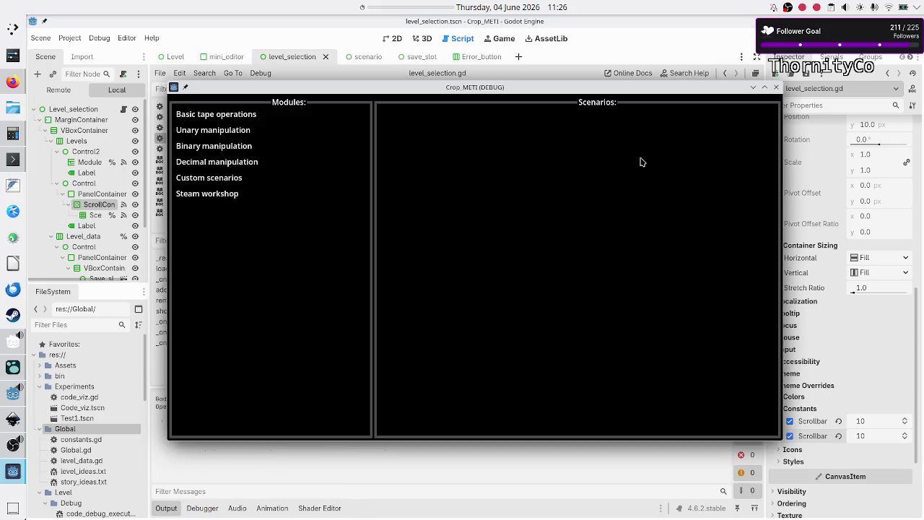
{"action": "left_click", "coordinate": [205, 115]}
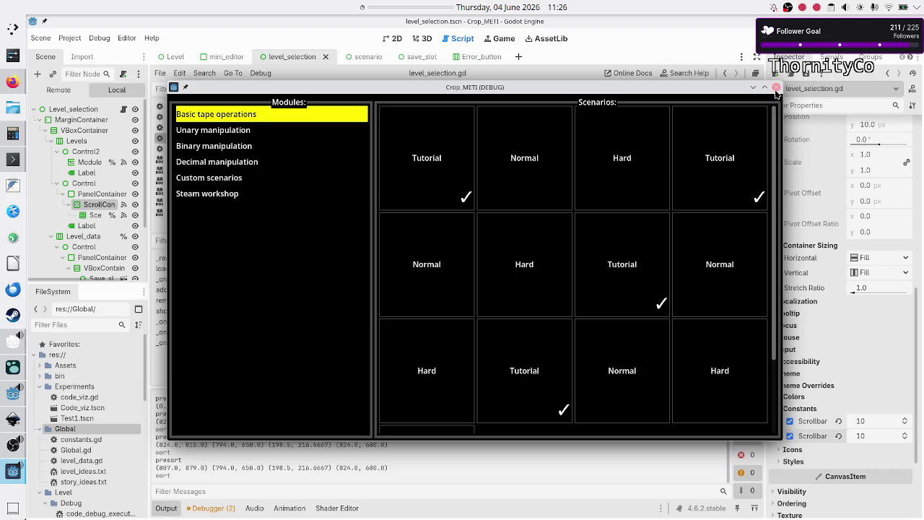
{"action": "left_click", "coordinate": [776, 87]}
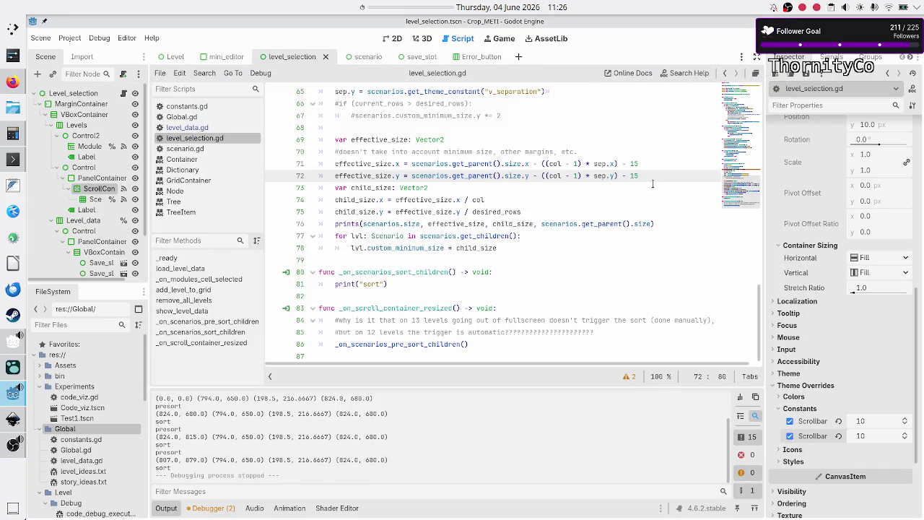
- Change both margins to 10, then rerun and check the Basic tape operations grid
{"action": "key", "text": "BackSpace"}
{"action": "type", "text": "0"}
{"action": "key", "text": "Up"}
{"action": "key", "text": "BackSpace"}
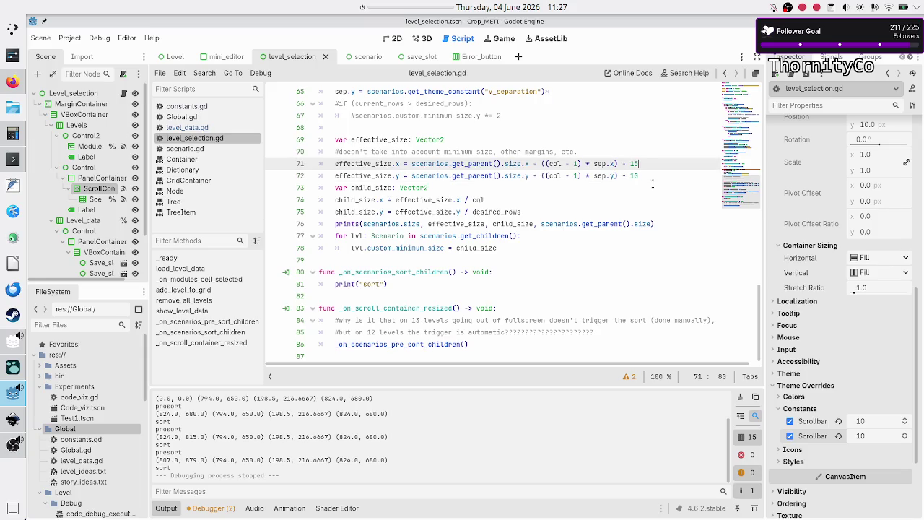
{"action": "type", "text": "0"}
{"action": "key", "text": "F5"}
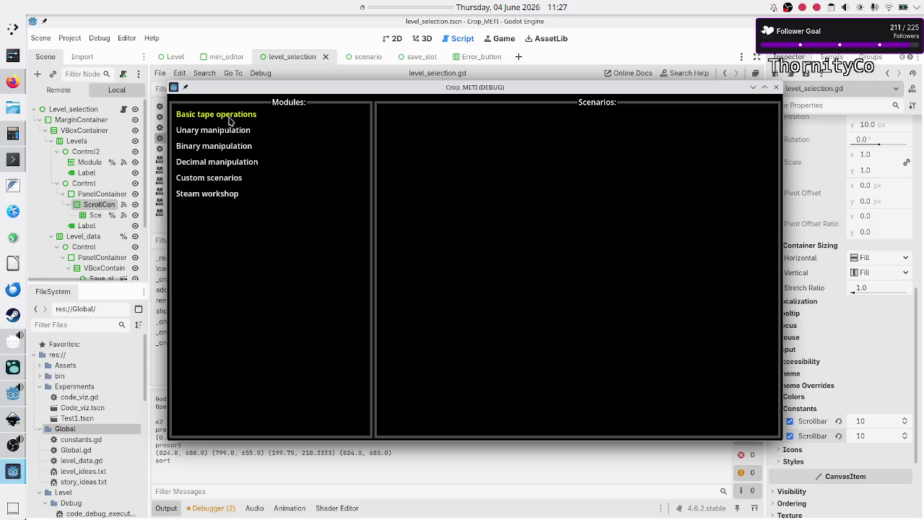
{"action": "left_click", "coordinate": [226, 119]}
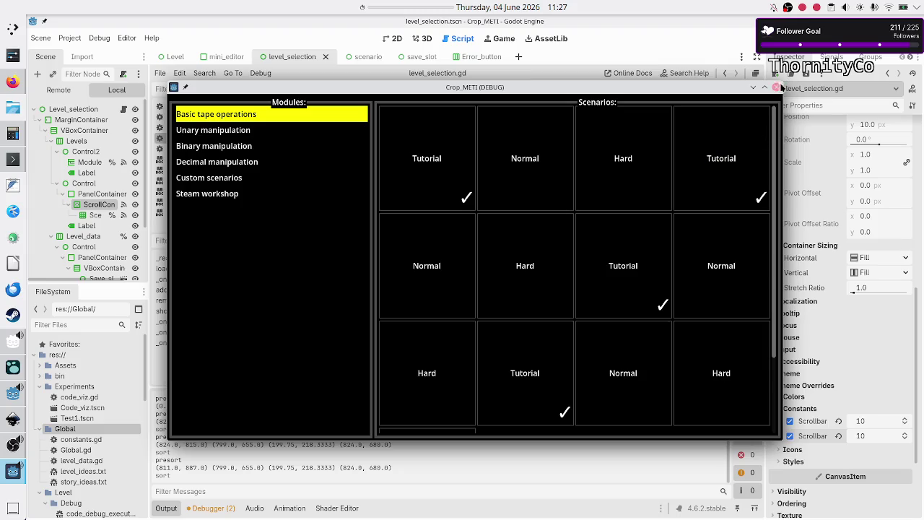
{"action": "left_click", "coordinate": [775, 87]}
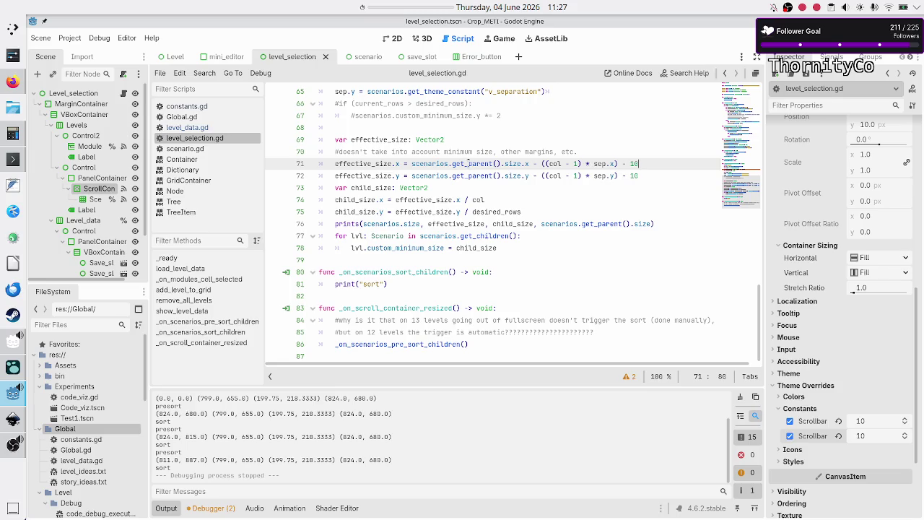
{"action": "double_click", "coordinate": [469, 163]}
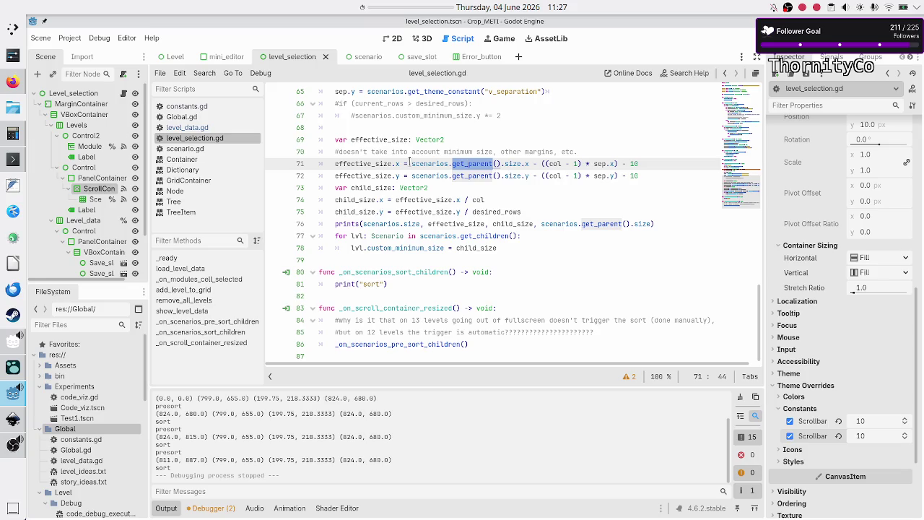
{"action": "double_click", "coordinate": [426, 164]}
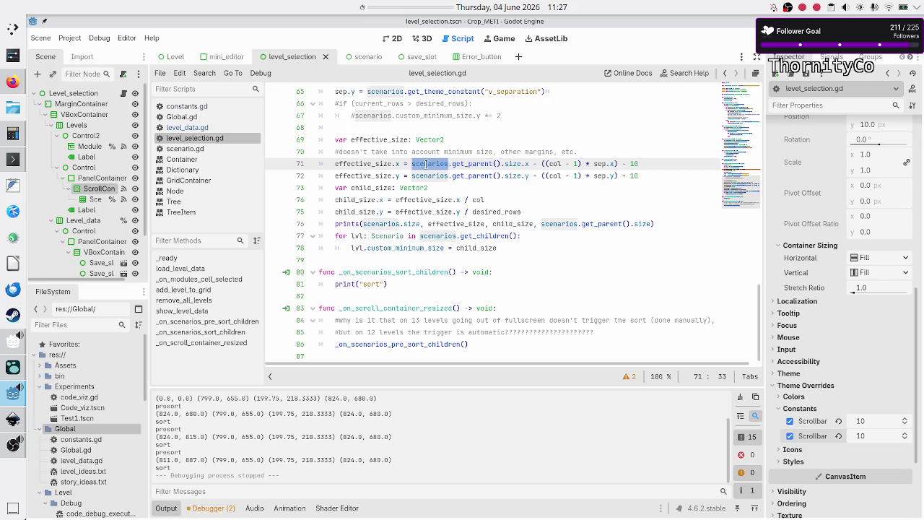
{"action": "left_click", "coordinate": [90, 200]}
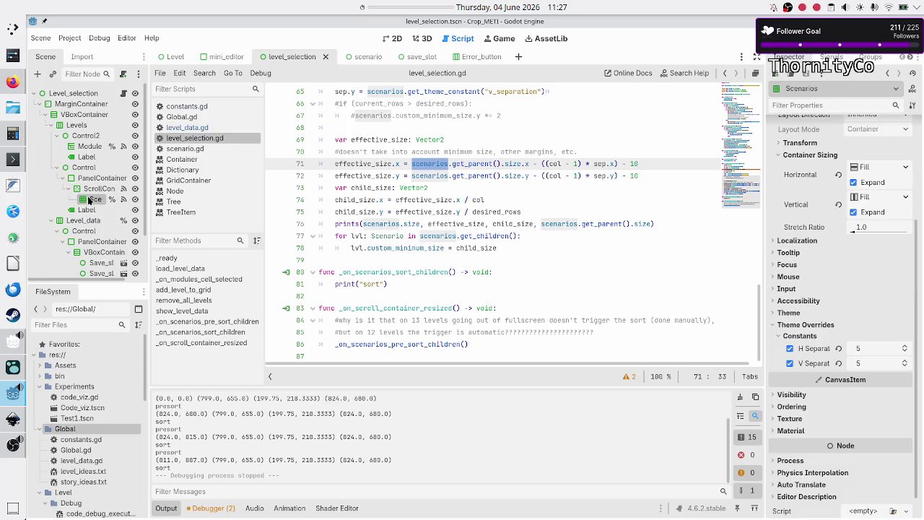
{"action": "double_click", "coordinate": [633, 164]}
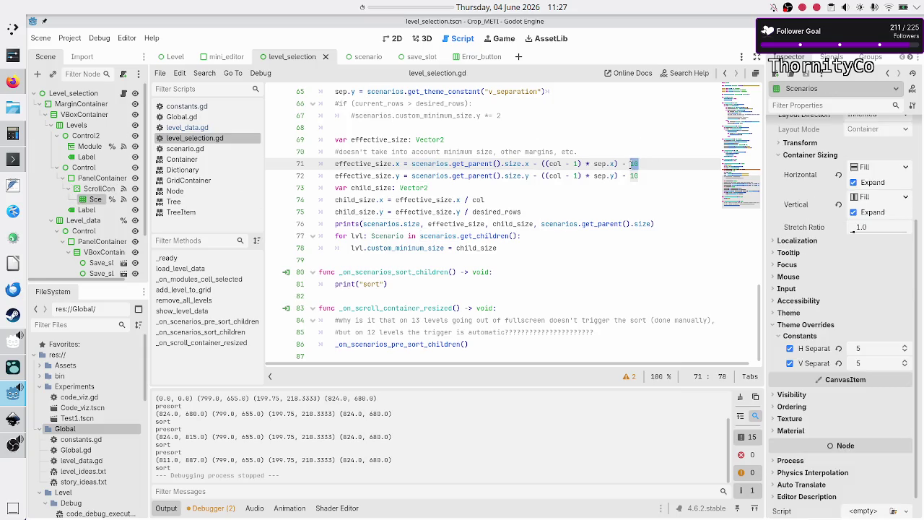
{"action": "left_click_drag", "start_coordinate": [410, 164], "coordinate": [470, 164]}
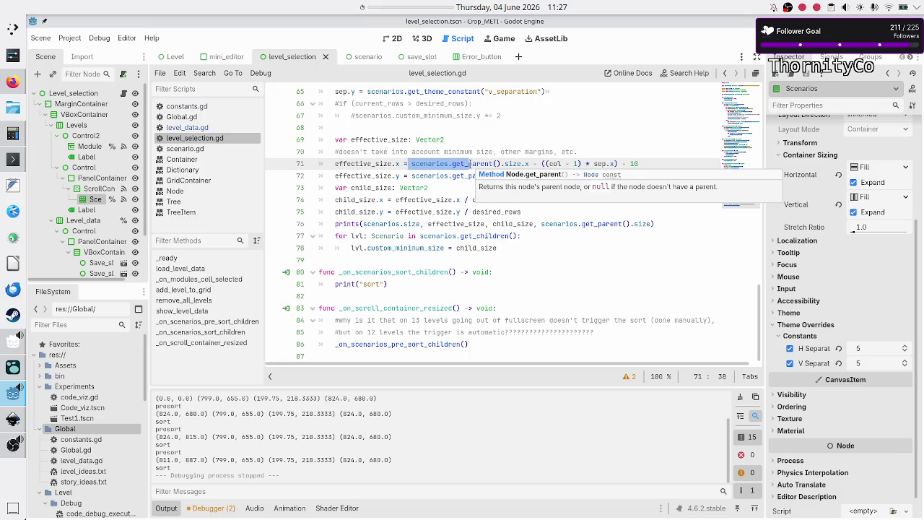
{"action": "double_click", "coordinate": [471, 163]}
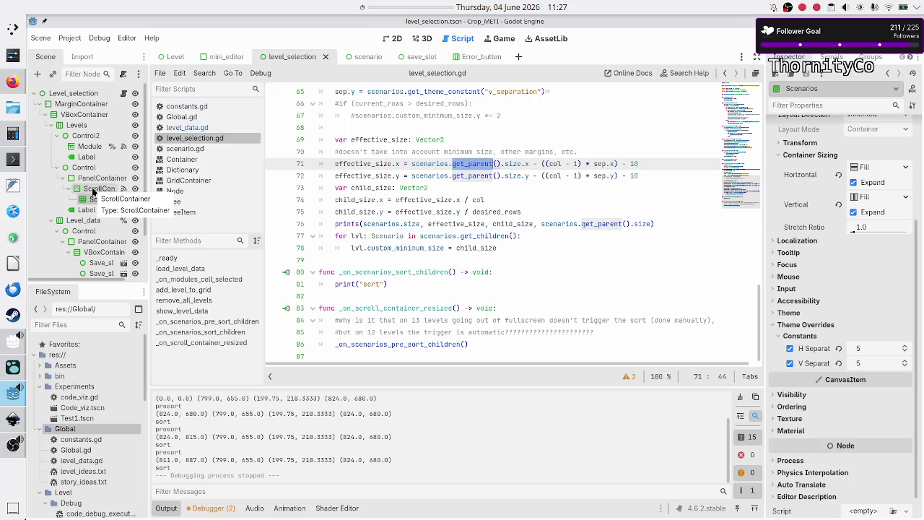
{"action": "left_click", "coordinate": [92, 191]}
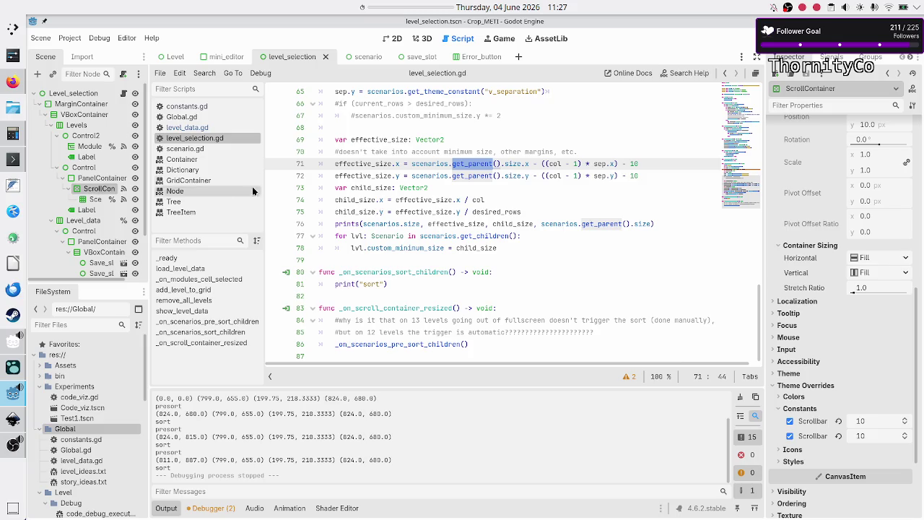
{"action": "left_click", "coordinate": [639, 163]}
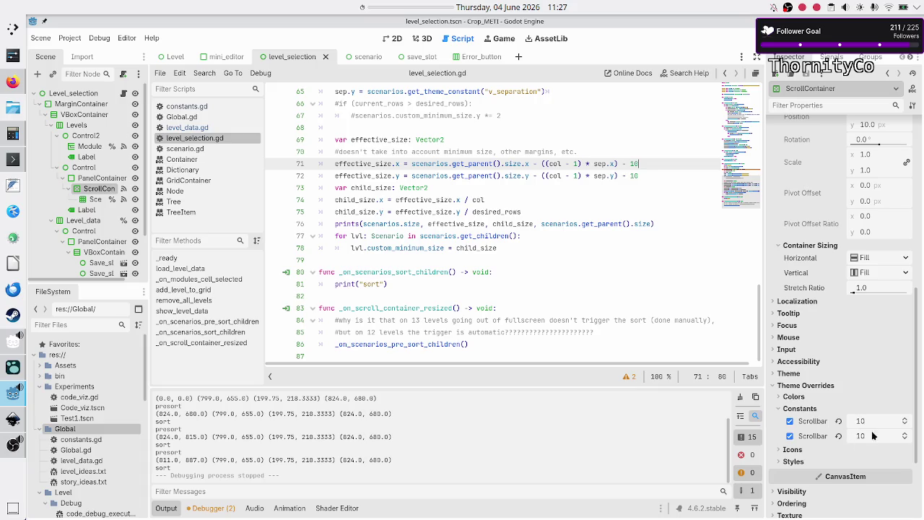
{"action": "mouse_move", "coordinate": [808, 426]}
{"action": "scroll", "coordinate": [656, 158], "scroll_direction": "up", "scroll_amount": 4}
{"action": "scroll", "coordinate": [656, 159], "scroll_direction": "down", "scroll_amount": 1}
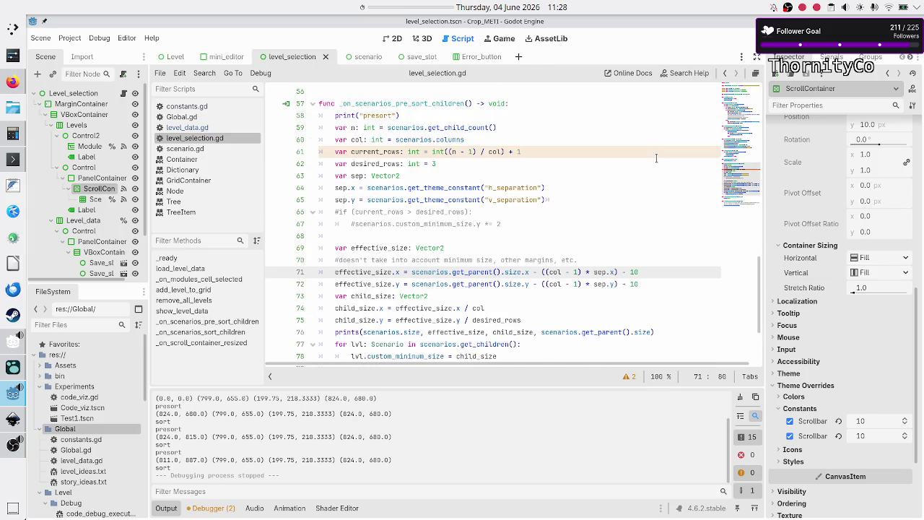
{"action": "left_click", "coordinate": [580, 189]}
- Rename the sep variable to grid_sep on lines 63–65
{"action": "key", "text": "Up"}
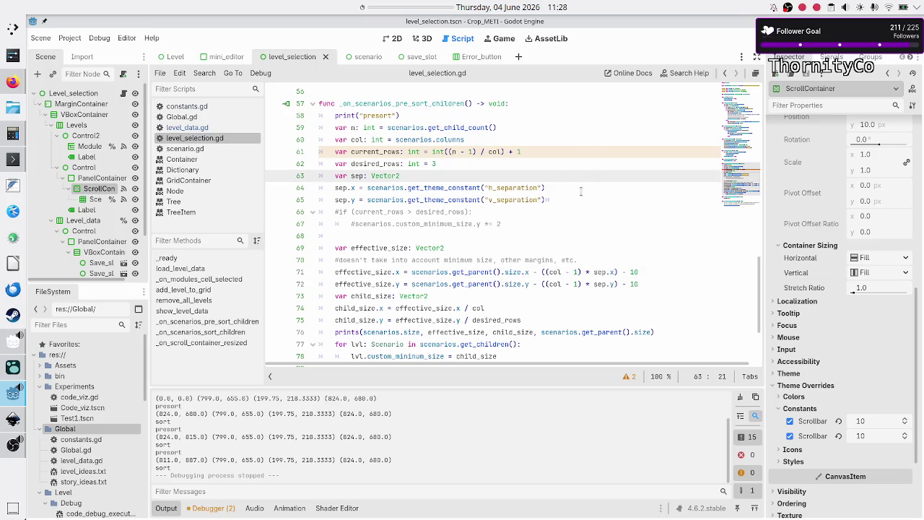
{"action": "key", "text": "Left"}
{"action": "key", "text": "Left"}
{"action": "type", "text": "grid_"}
{"action": "key", "text": "Down"}
{"action": "key", "text": "Home"}
{"action": "key", "text": "Right"}
{"action": "type", "text": "grid_"}
{"action": "key", "text": "Escape"}
{"action": "key", "text": "Down"}
{"action": "key", "text": "Left"}
{"action": "key", "text": "Left"}
{"action": "type", "text": "grid_"}
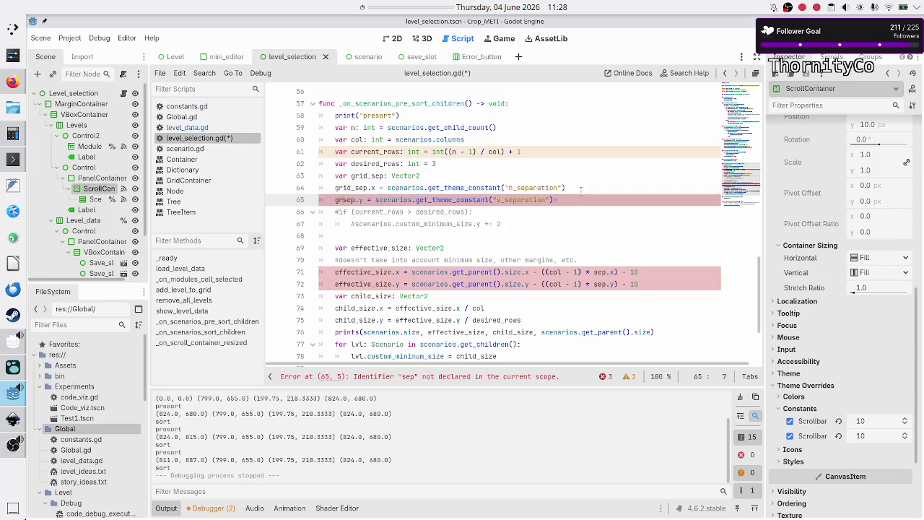
{"action": "key", "text": "Escape"}
- Declare a new variable scroll_sep: Vector2 below the grid_sep lines
{"action": "key", "text": "Down"}
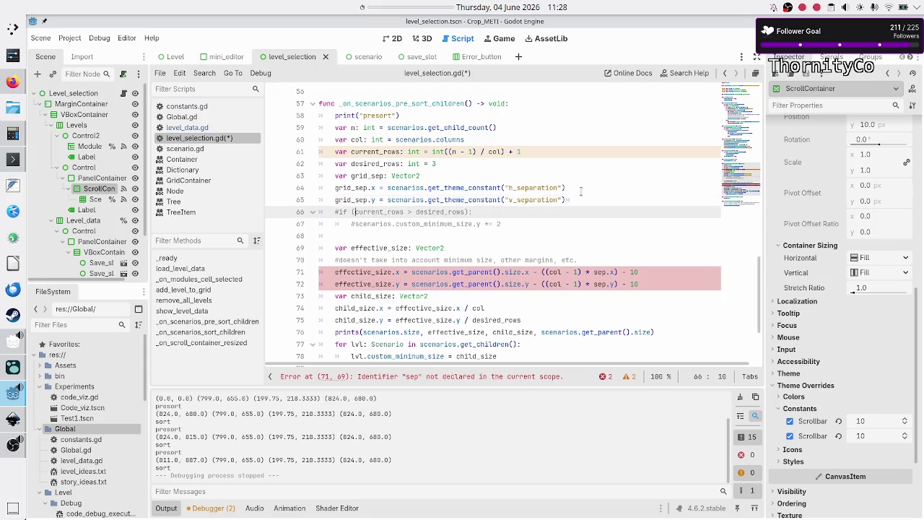
{"action": "key", "text": "Return"}
{"action": "key", "text": "Up"}
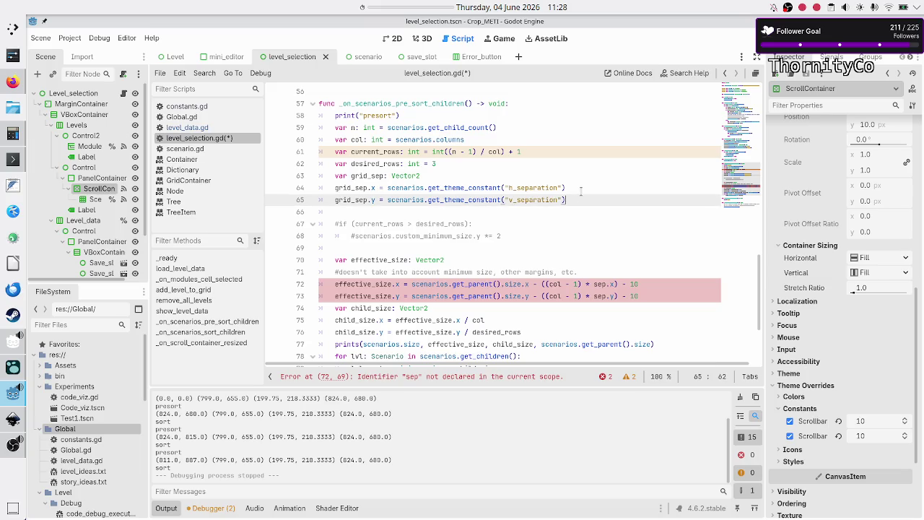
{"action": "type", "text": "var sc"}
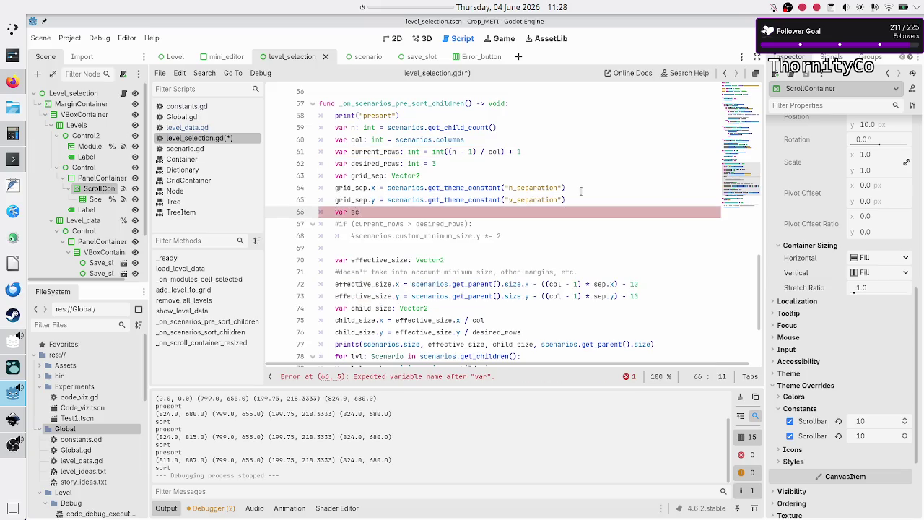
{"action": "type", "text": "roll_sep"}
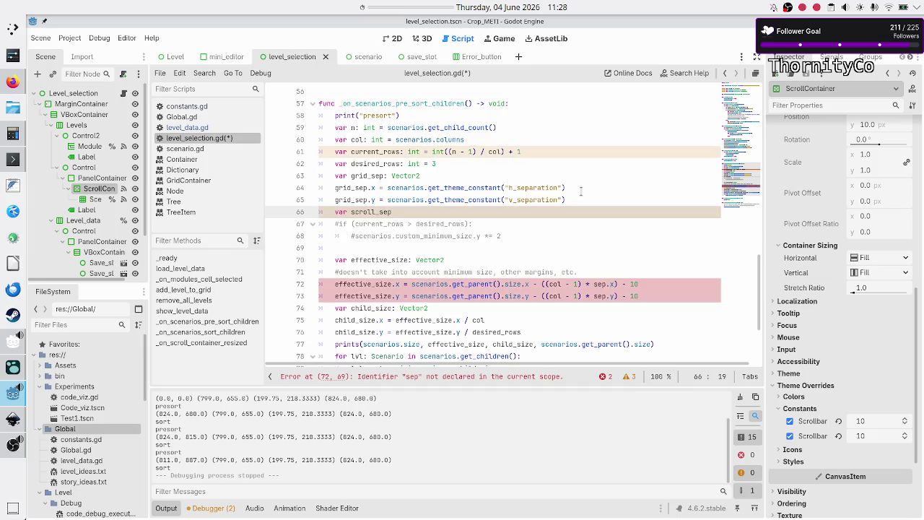
{"action": "type", "text": ": "}
{"action": "type", "text": "Vector2"}
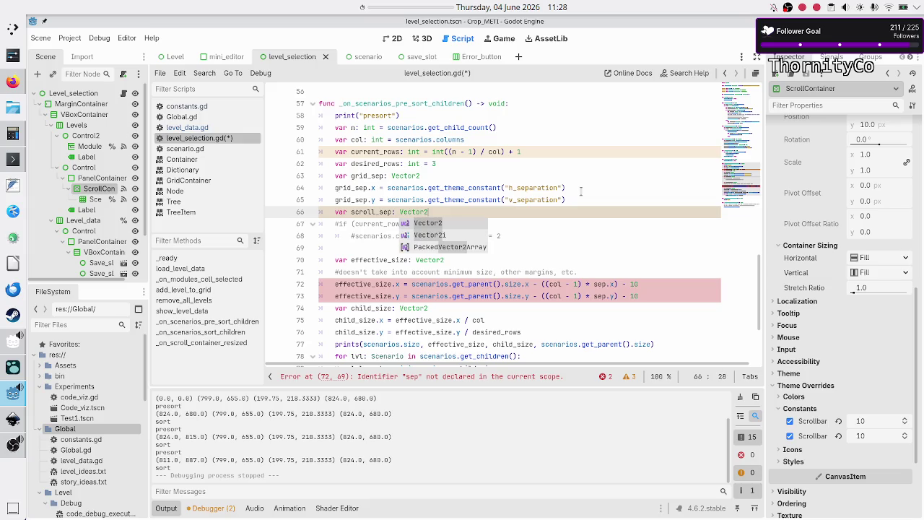
{"action": "key", "text": "Return"}
{"action": "key", "text": "Return"}
- Begin the line scroll_sep.x = scenarios.get_parent().get_theme_c using autocomplete
{"action": "type", "text": "scrol"}
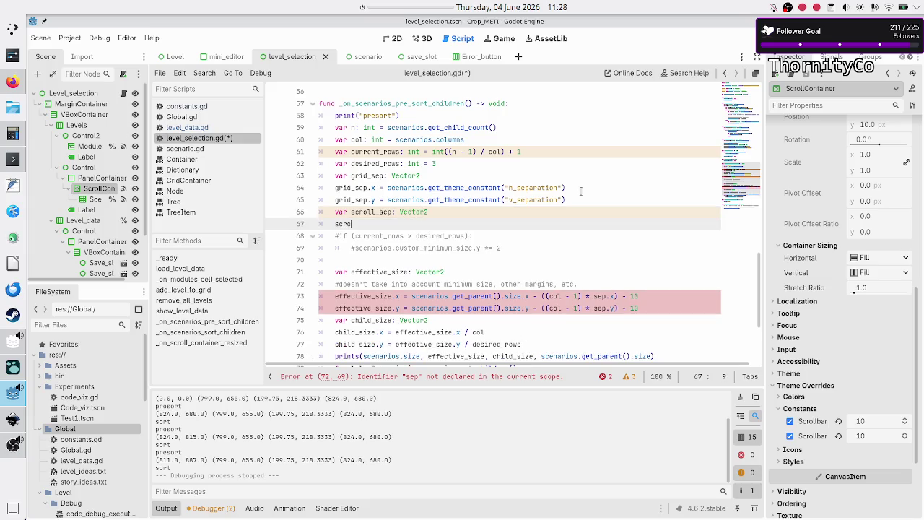
{"action": "key", "text": "Return"}
{"action": "type", "text": ".x "}
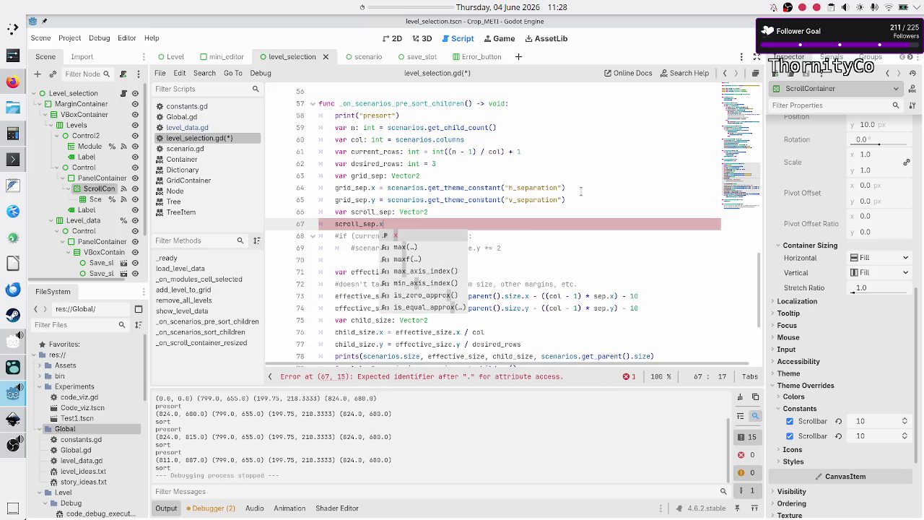
{"action": "type", "text": "= sce"}
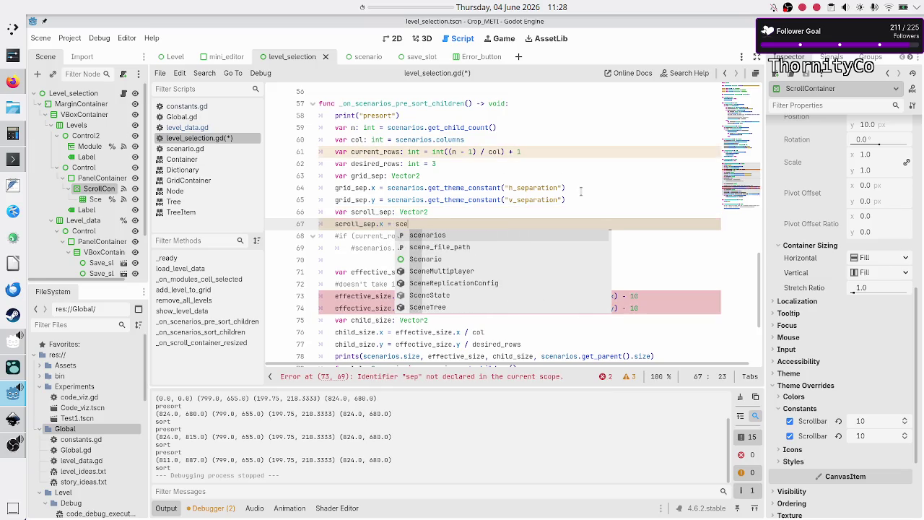
{"action": "key", "text": "Return"}
{"action": "type", "text": ".get_pare"}
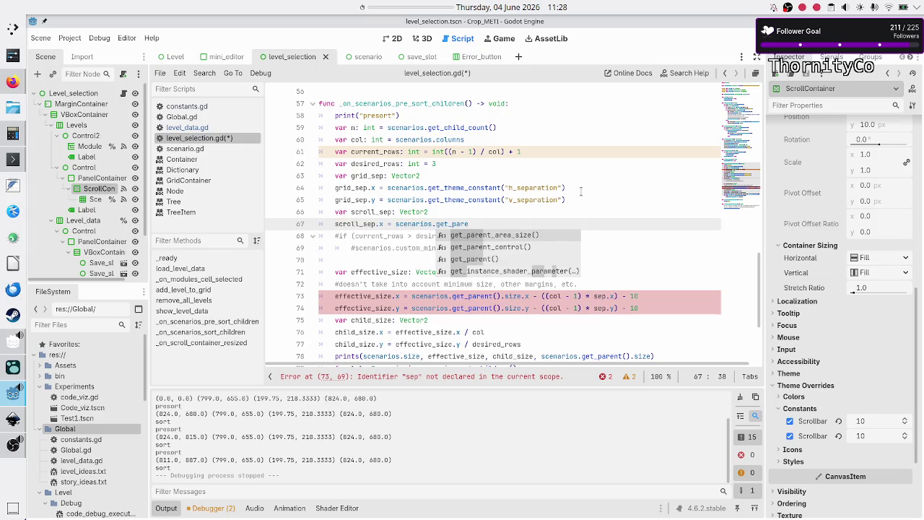
{"action": "key", "text": "Down"}
{"action": "key", "text": "Down"}
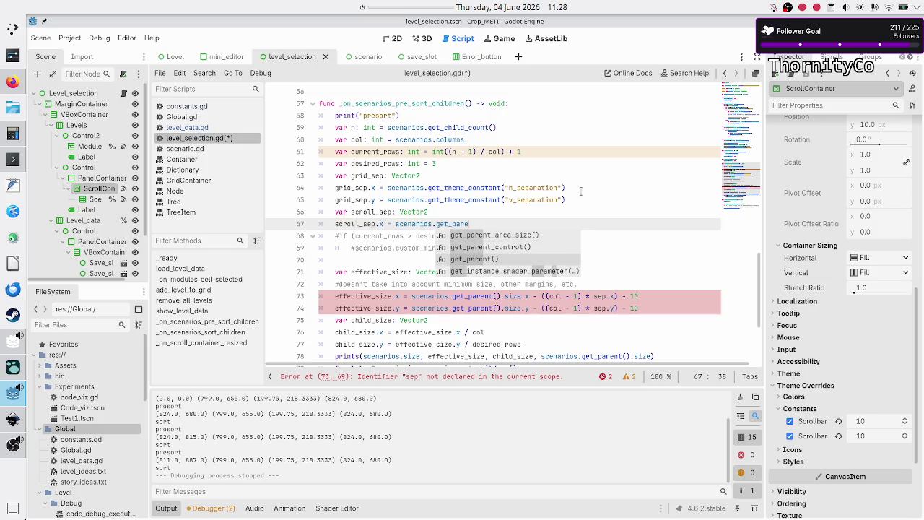
{"action": "key", "text": "Return"}
{"action": "type", "text": ".get_them"}
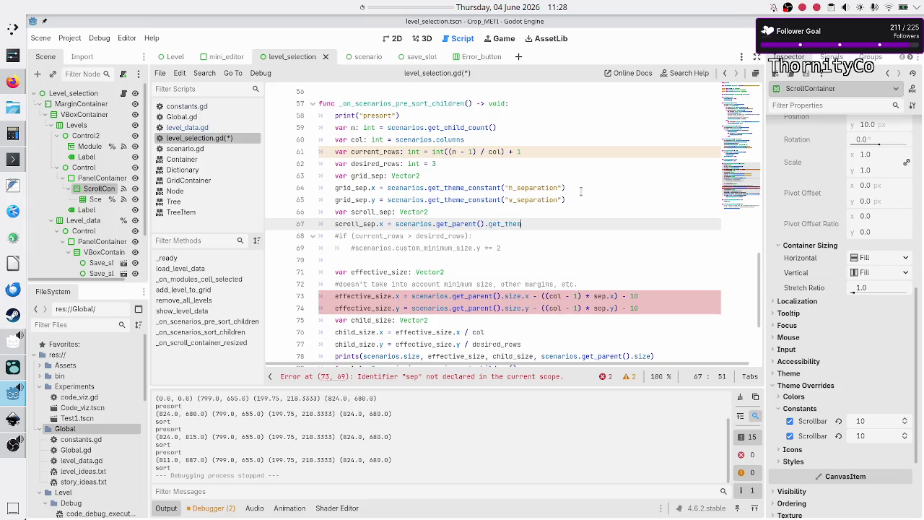
{"action": "type", "text": "e_c"}
{"action": "key", "text": "Down"}
{"action": "key", "text": "Down"}
{"action": "key", "text": "Down"}
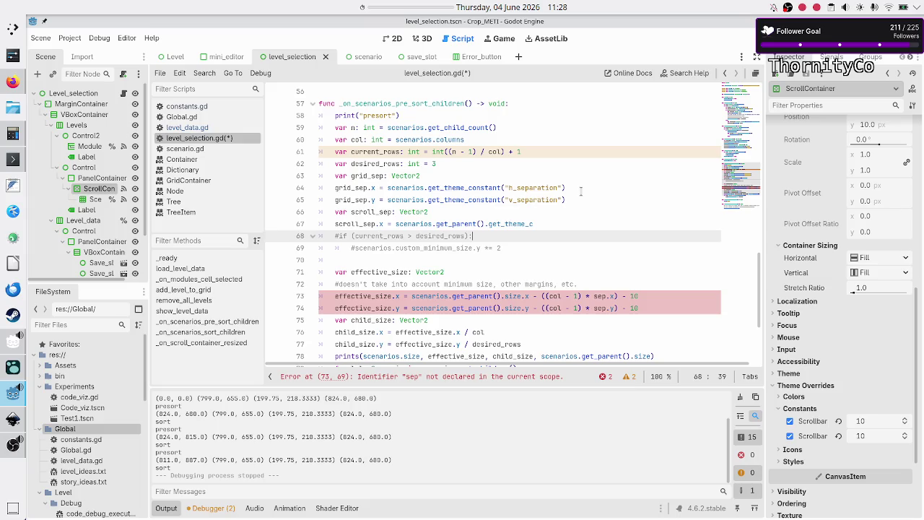
{"action": "key", "text": "Right"}
{"action": "key", "text": "Right"}
{"action": "key", "text": "Right"}
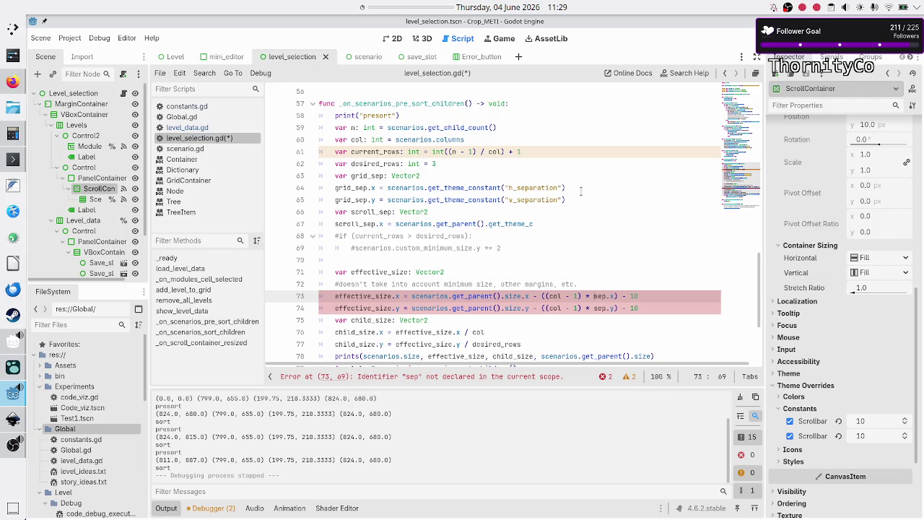
- Change sep.x and sep.y to grid_sep.x and grid_sep.y on lines 73–74
{"action": "type", "text": "grid_"}
{"action": "key", "text": "Escape"}
{"action": "key", "text": "Down"}
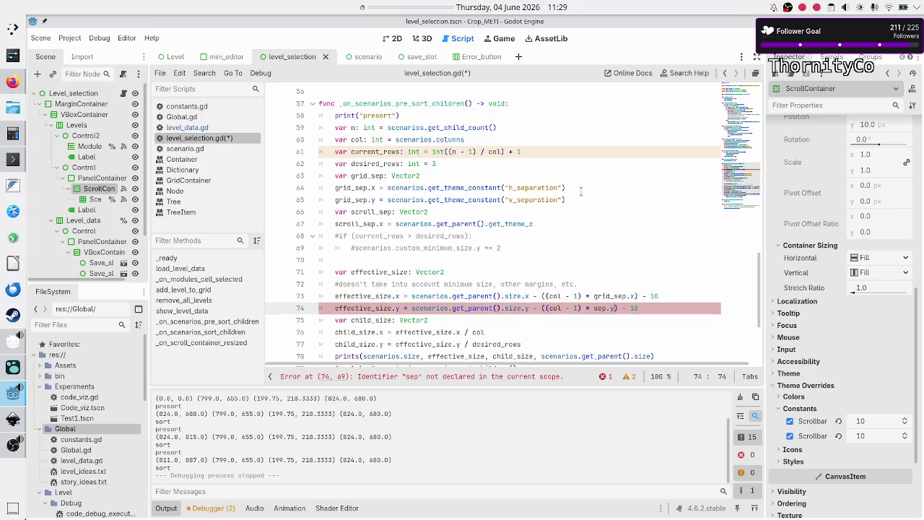
{"action": "key", "text": "Left"}
{"action": "key", "text": "Left"}
{"action": "key", "text": "Left"}
{"action": "type", "text": "grid_"}
- Replace the trailing 10s with scroll_sep.x and scroll_sep.y, and trim line 67's get_theme_ call
{"action": "key", "text": "Up"}
{"action": "key", "text": "Home"}
{"action": "key", "text": "Home"}
{"action": "key", "text": "Down"}
{"action": "key", "text": "Left"}
{"action": "key", "text": "BackSpace"}
{"action": "key", "text": "BackSpace"}
{"action": "type", "text": "scroll_sep."}
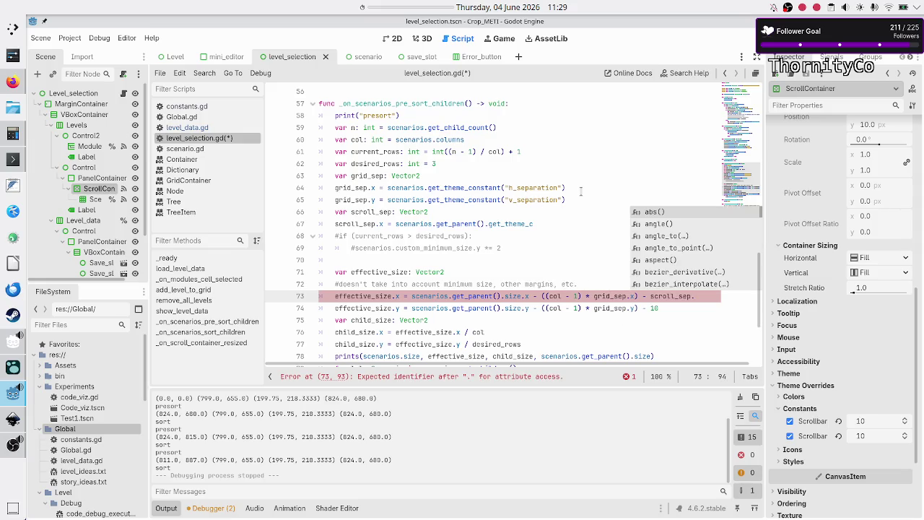
{"action": "type", "text": "x"}
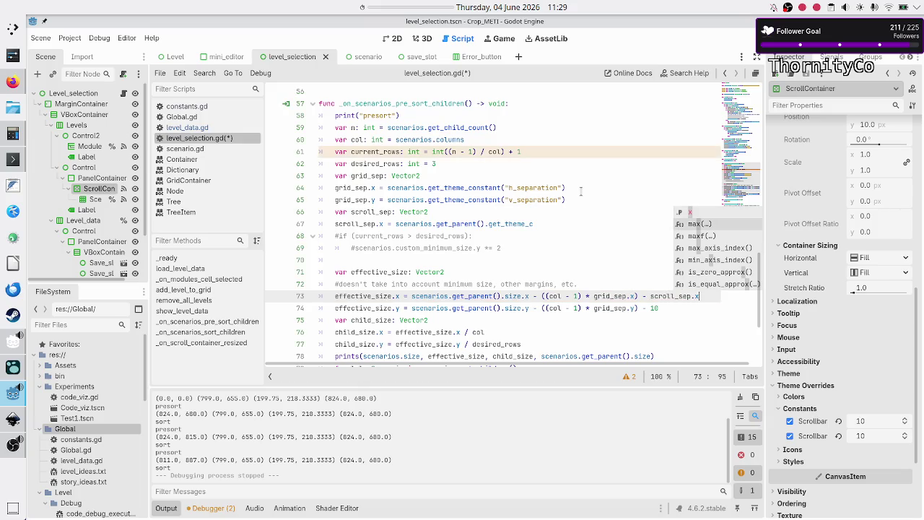
{"action": "key", "text": "Escape"}
{"action": "key", "text": "Down"}
{"action": "key", "text": "BackSpace"}
{"action": "key", "text": "BackSpace"}
{"action": "type", "text": "scroll_se"}
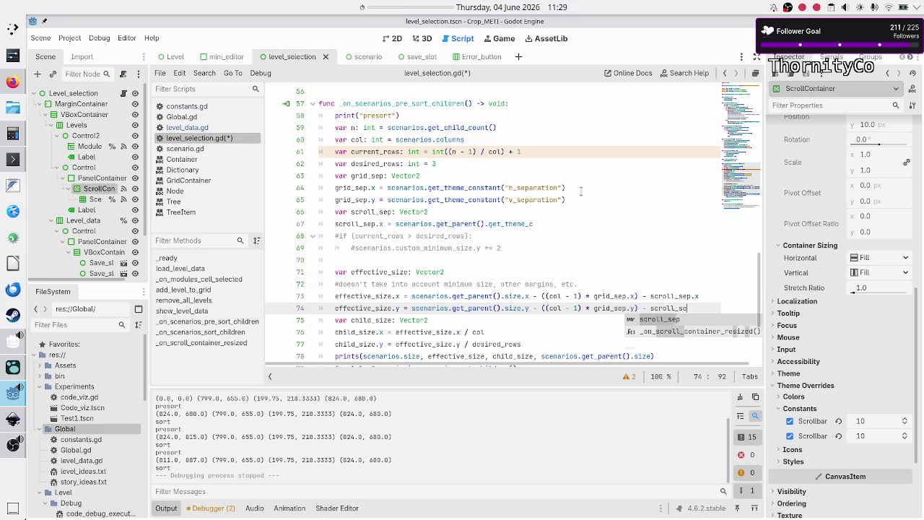
{"action": "type", "text": "pt.y"}
{"action": "key", "text": "BackSpace"}
{"action": "key", "text": "Up"}
{"action": "key", "text": "Up"}
{"action": "key", "text": "Up"}
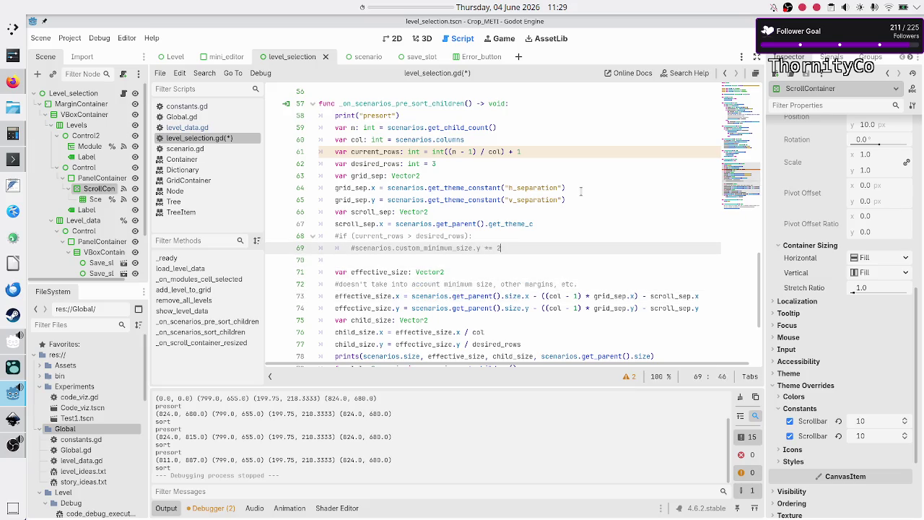
{"action": "key", "text": "BackSpace"}
{"action": "key", "text": "BackSpace"}
{"action": "key", "text": "BackSpace"}
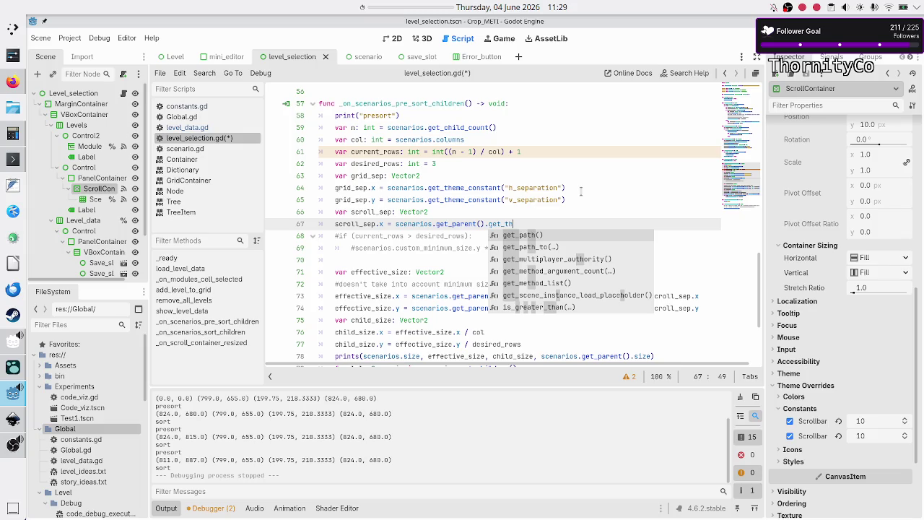
{"action": "type", "text": "he"}
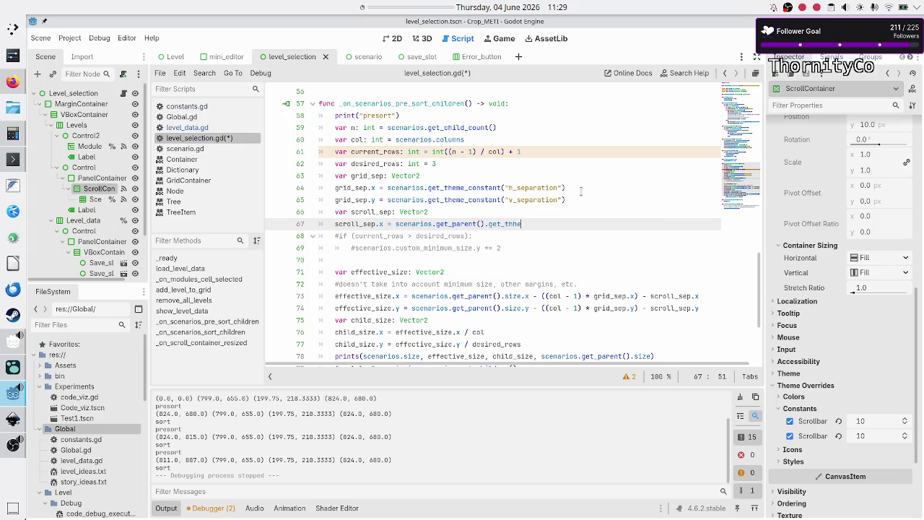
{"action": "key", "text": "BackSpace"}
{"action": "key", "text": "BackSpace"}
{"action": "key", "text": "BackSpace"}
{"action": "type", "text": "get"}
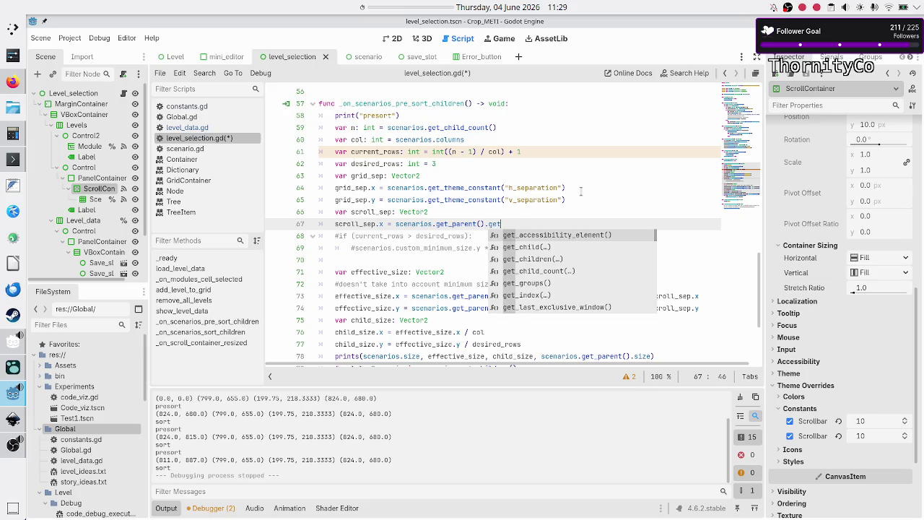
{"action": "type", "text": "_the"}
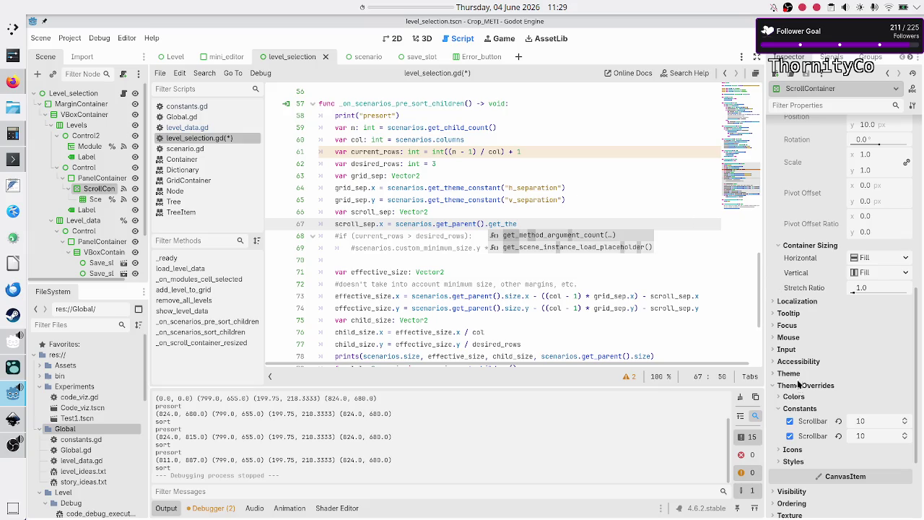
{"action": "mouse_move", "coordinate": [811, 426]}
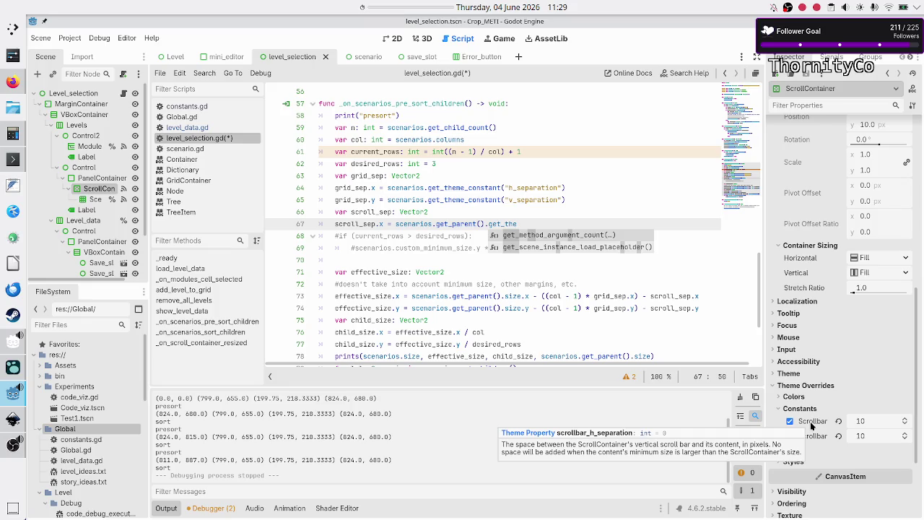
{"action": "double_click", "coordinate": [454, 224]}
- Wrap the parent lookup as (scenarios.get_parent() as ScrollContainer) on line 67
{"action": "left_click", "coordinate": [500, 224]}
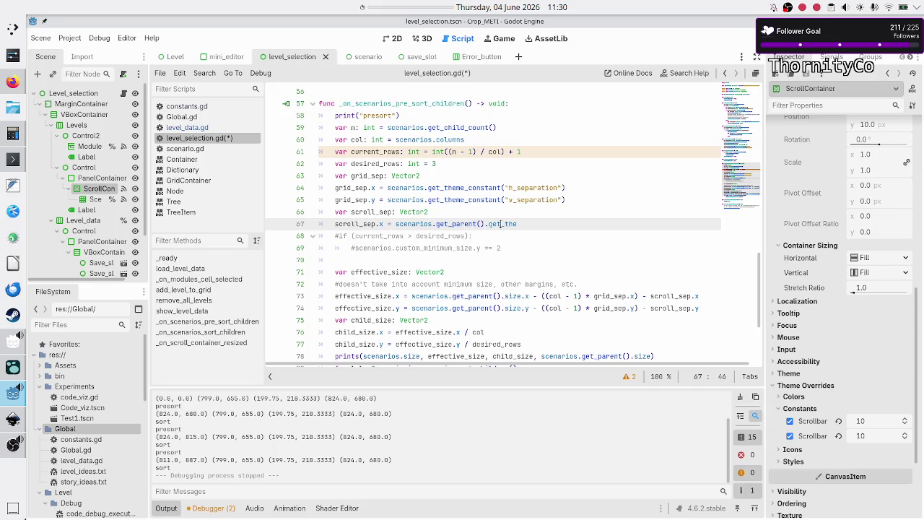
{"action": "key", "text": "ctrl+Left"}
{"action": "key", "text": "ctrl+Left"}
{"action": "key", "text": "ctrl+Left"}
{"action": "type", "text": "("}
{"action": "key", "text": "Right"}
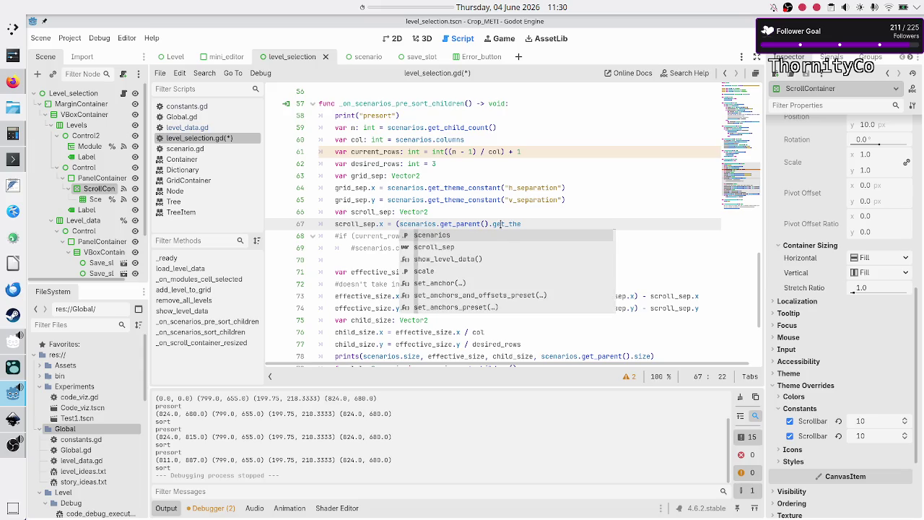
{"action": "left_click", "coordinate": [499, 224]}
{"action": "type", "text": ")"}
{"action": "key", "text": "Left"}
{"action": "type", "text": "as "}
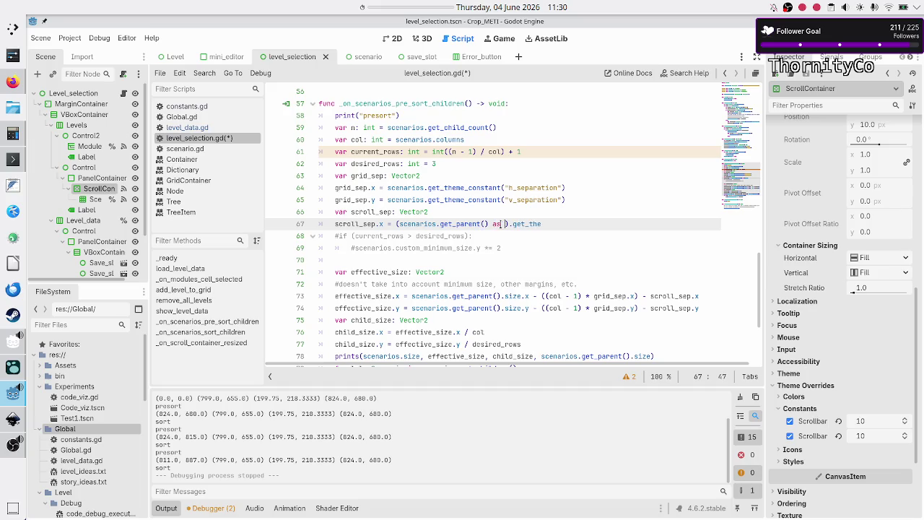
{"action": "type", "text": "ScrollC"}
{"action": "key", "text": "Return"}
- Call get_theme_constant("scrollbar_h_separation") on the cast parent for scroll_sep.x
{"action": "key", "text": "End"}
{"action": "key", "text": "BackSpace"}
{"action": "key", "text": "BackSpace"}
{"action": "type", "text": "heme"}
{"action": "key", "text": "Down"}
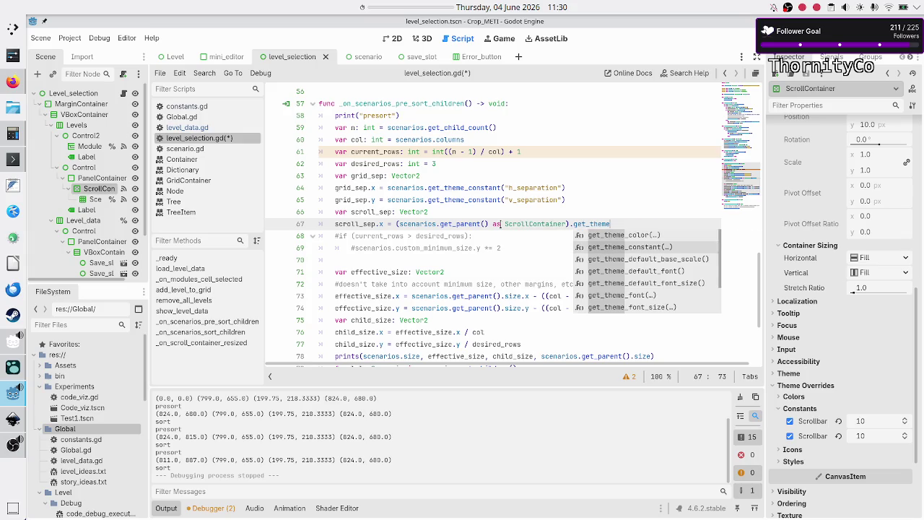
{"action": "key", "text": "Return"}
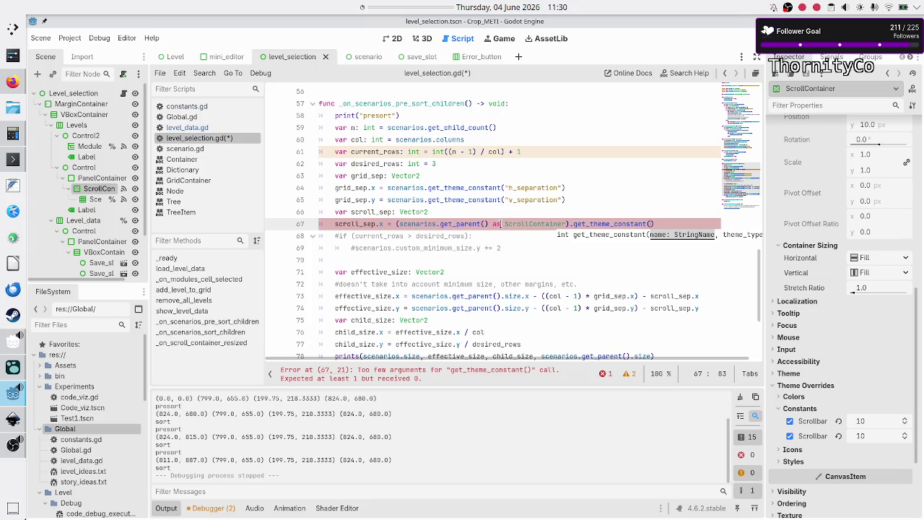
{"action": "type", "text": "\"h"}
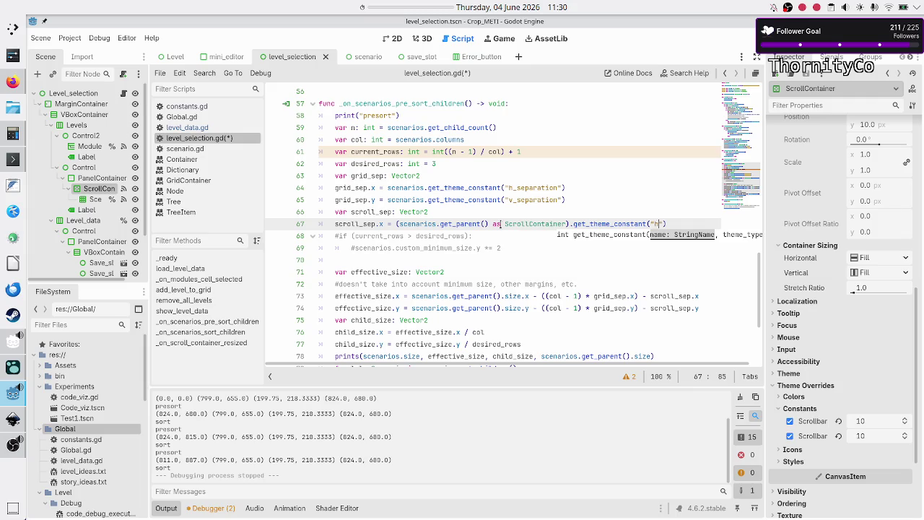
{"action": "key", "text": "BackSpace"}
{"action": "key", "text": "BackSpace"}
{"action": "key", "text": "BackSpace"}
{"action": "type", "text": "(\"hs"}
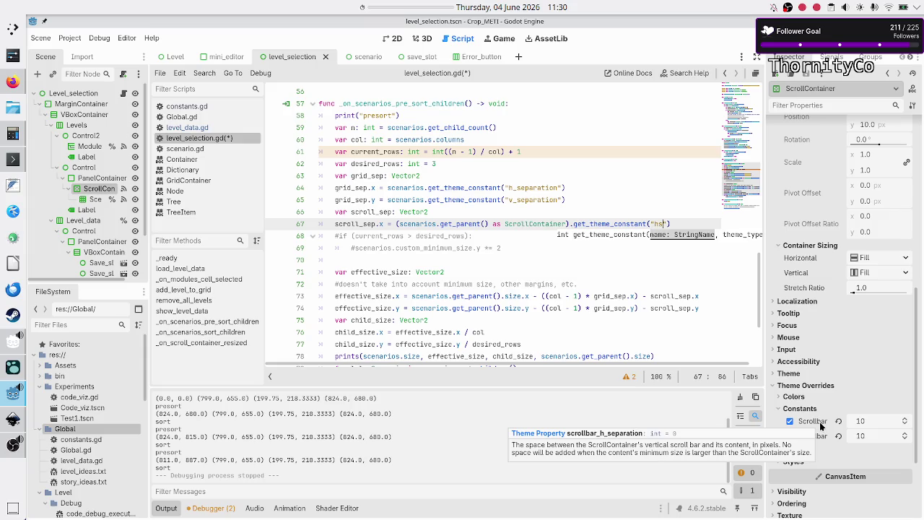
{"action": "key", "text": "BackSpace"}
{"action": "key", "text": "BackSpace"}
{"action": "type", "text": "scr"}
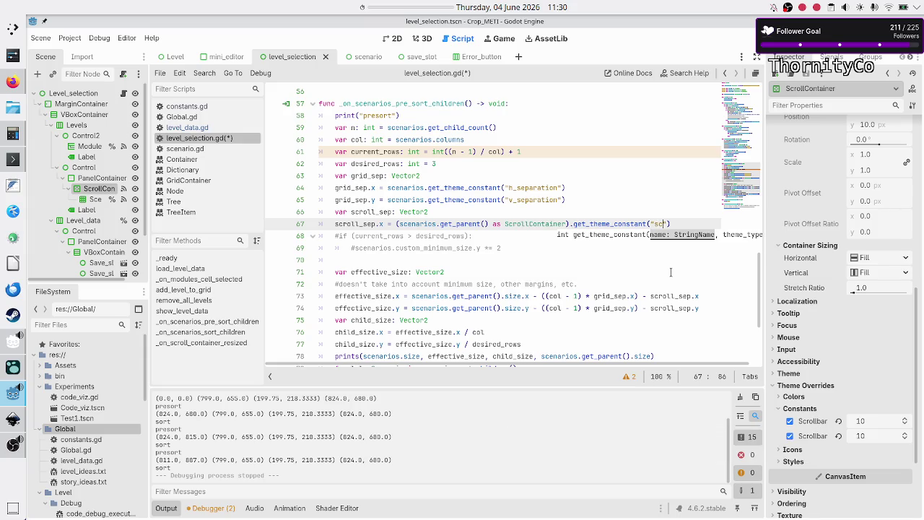
{"action": "type", "text": "ollbar_h"}
{"action": "type", "text": "_separation"}
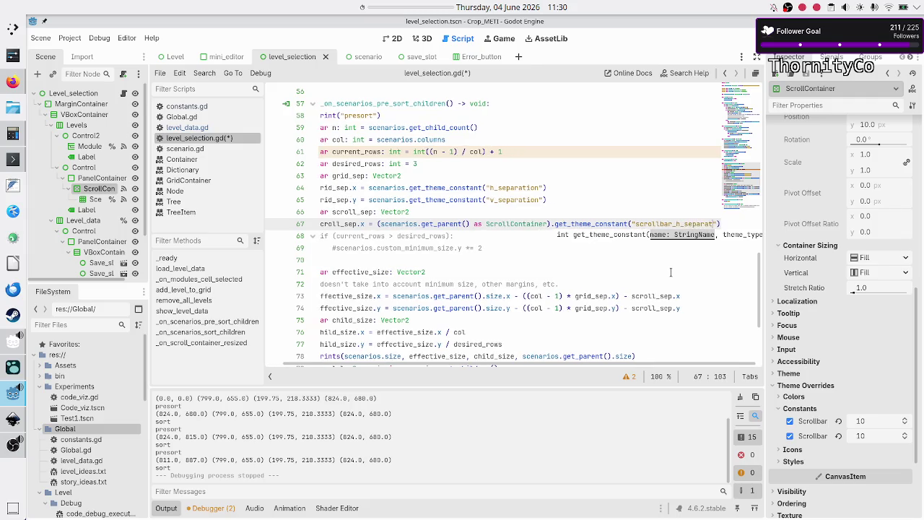
{"action": "key", "text": "Escape"}
- Review the function and insert a blank line below line 65
{"action": "key", "text": "Up"}
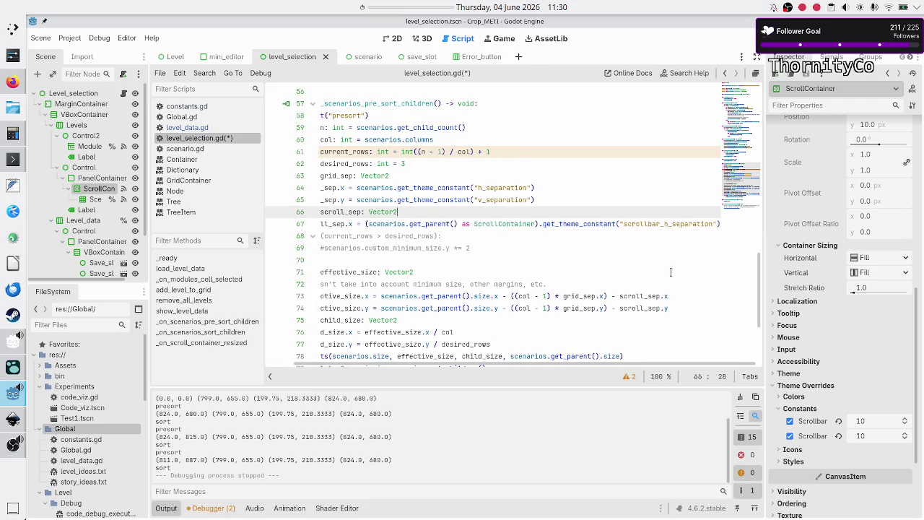
{"action": "key", "text": "Home"}
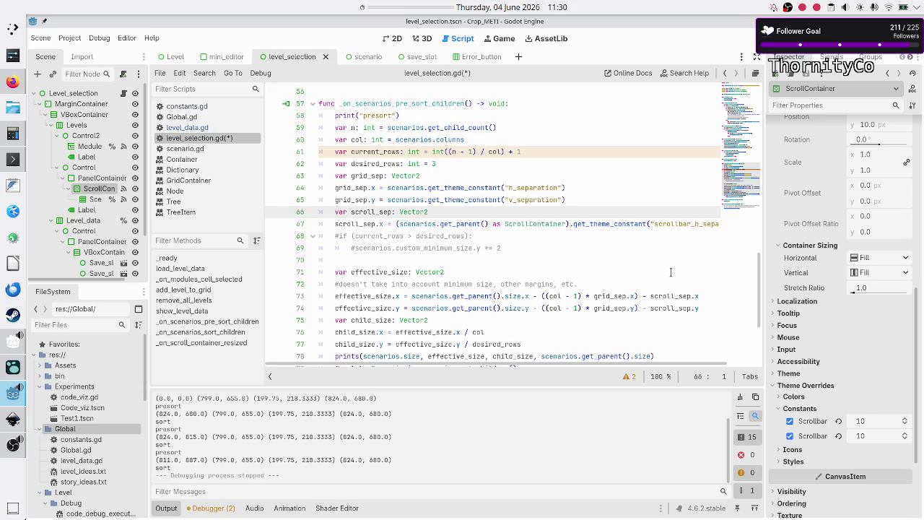
{"action": "key", "text": "Up"}
{"action": "key", "text": "Up"}
{"action": "key", "text": "Up"}
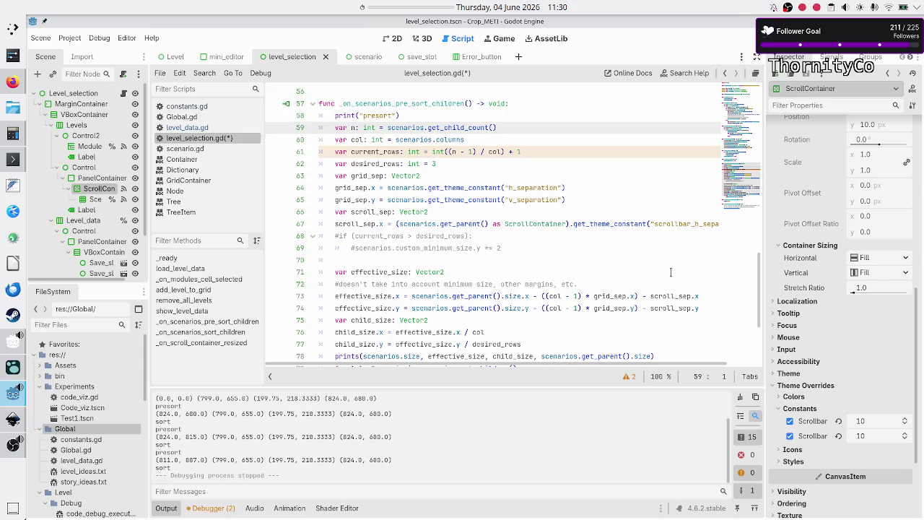
{"action": "key", "text": "Down"}
{"action": "key", "text": "Down"}
{"action": "key", "text": "Down"}
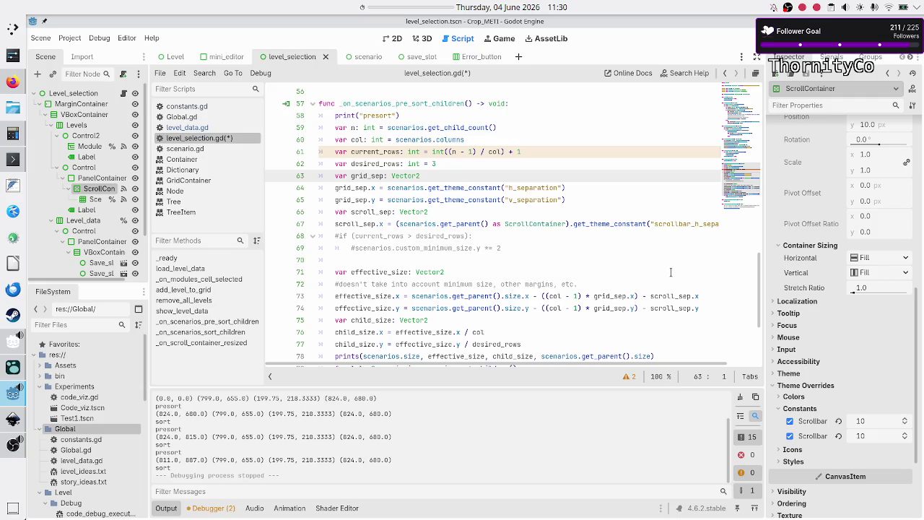
{"action": "key", "text": "End"}
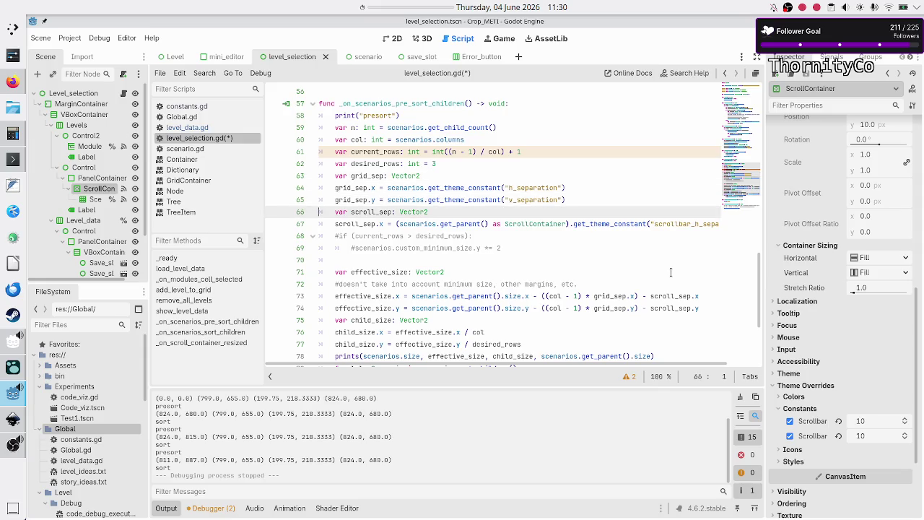
{"action": "key", "text": "Return"}
- Start line 66 as var parent: ScrollContainer = scenarios
{"action": "type", "text": "var "}
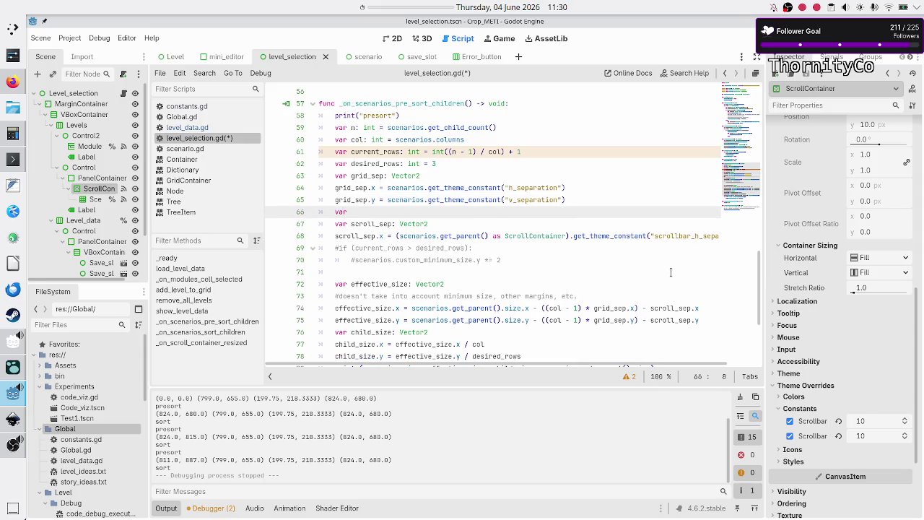
{"action": "type", "text": "parent: "}
{"action": "type", "text": "Scroll"}
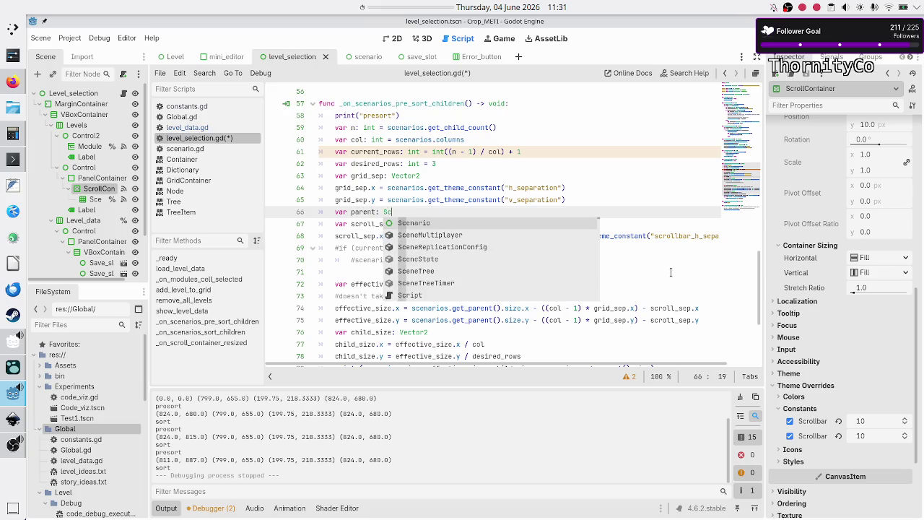
{"action": "key", "text": "Down"}
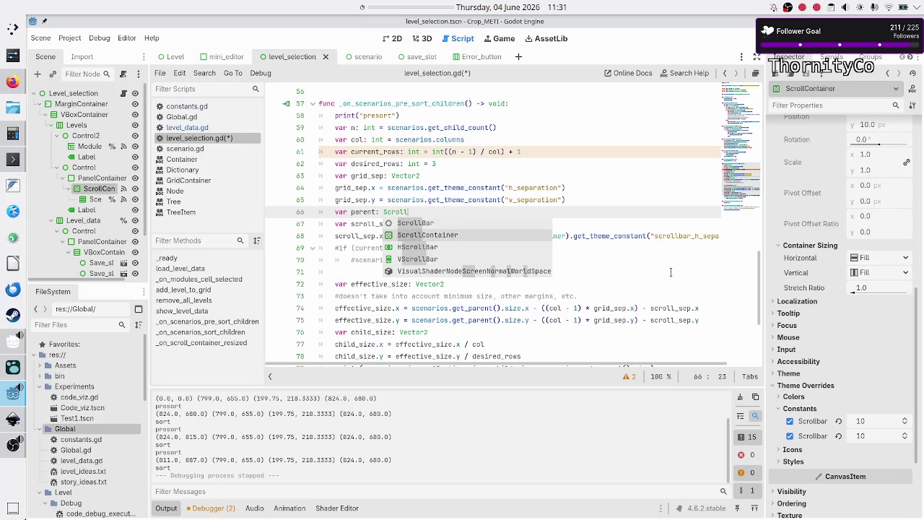
{"action": "key", "text": "Return"}
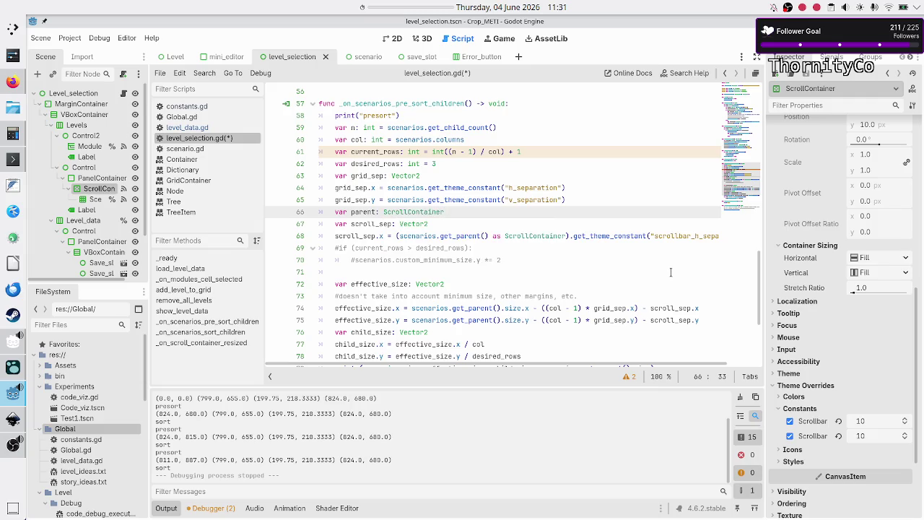
{"action": "type", "text": "= get"}
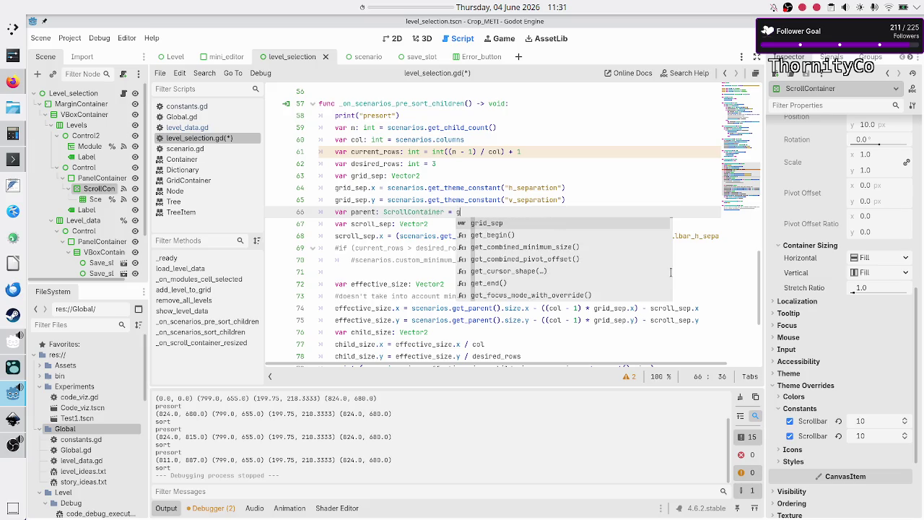
{"action": "key", "text": "BackSpace"}
{"action": "key", "text": "BackSpace"}
{"action": "key", "text": "BackSpace"}
{"action": "type", "text": "sce"}
{"action": "key", "text": "Return"}
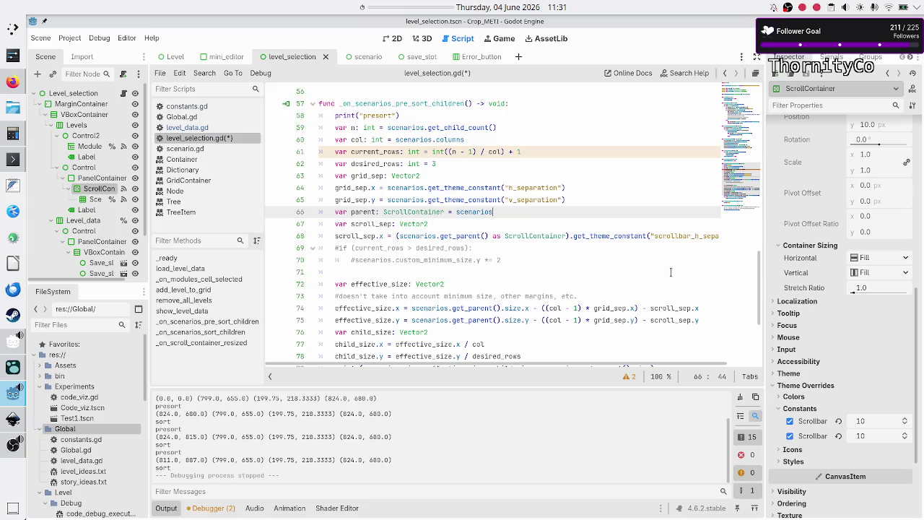
- Finish line 66 with .get_parent() as ScrollContainer
{"action": "type", "text": ".get_pare"}
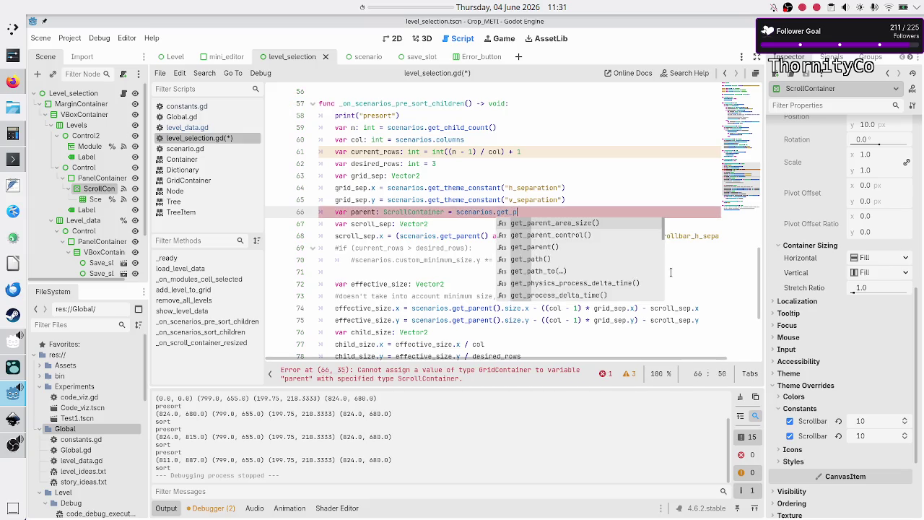
{"action": "key", "text": "Down"}
{"action": "key", "text": "Down"}
{"action": "key", "text": "Return"}
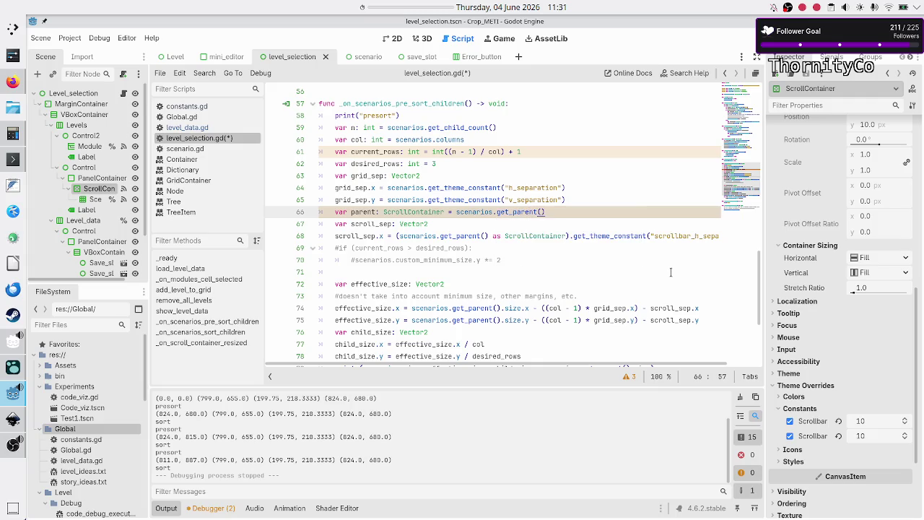
{"action": "type", "text": " as Scroll"}
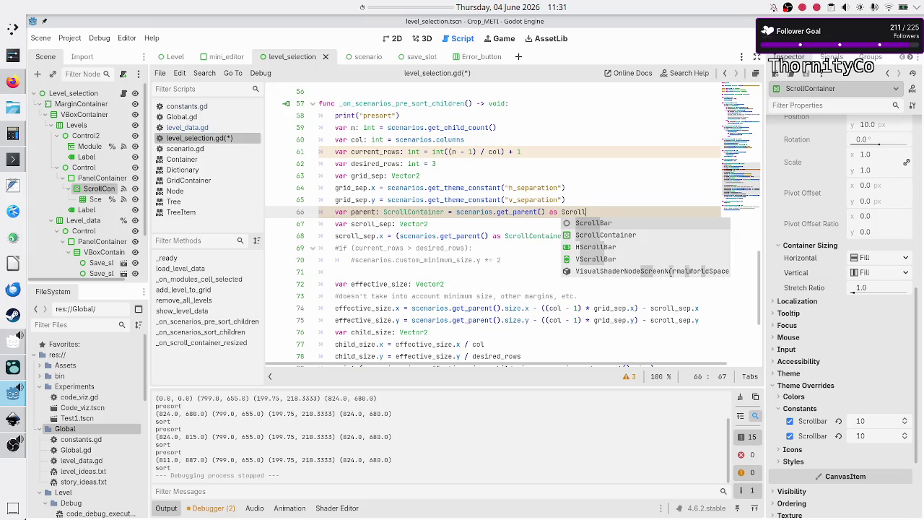
{"action": "key", "text": "Down"}
{"action": "key", "text": "Return"}
{"action": "key", "text": "Down"}
{"action": "key", "text": "Home"}
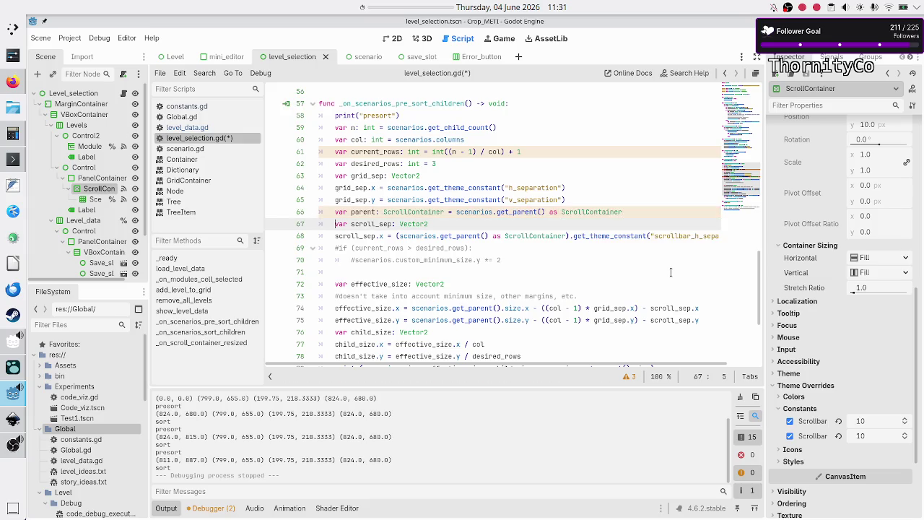
- Replace the scenarios.get_parent() lookups on lines 68, 74 and 75 with parent
{"action": "key", "text": "Down"}
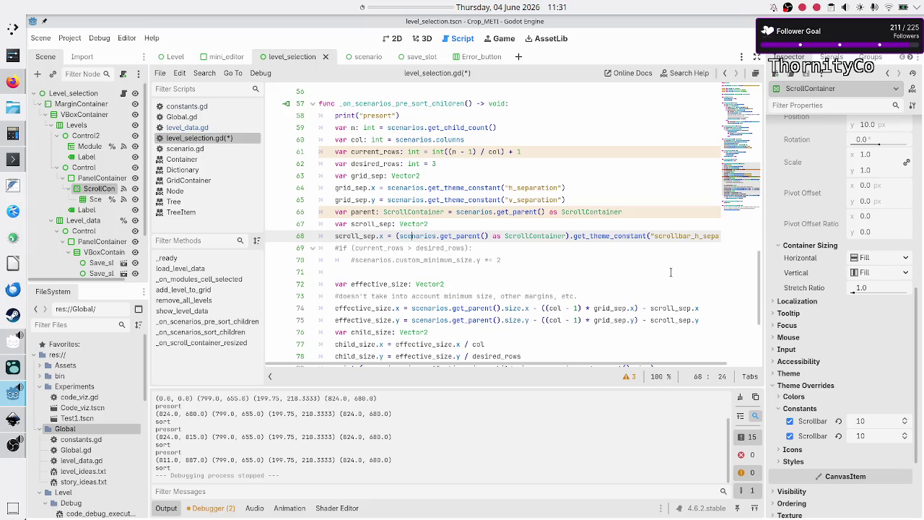
{"action": "key", "text": "shift+Right"}
{"action": "key", "text": "shift+Right"}
{"action": "key", "text": "shift+Right"}
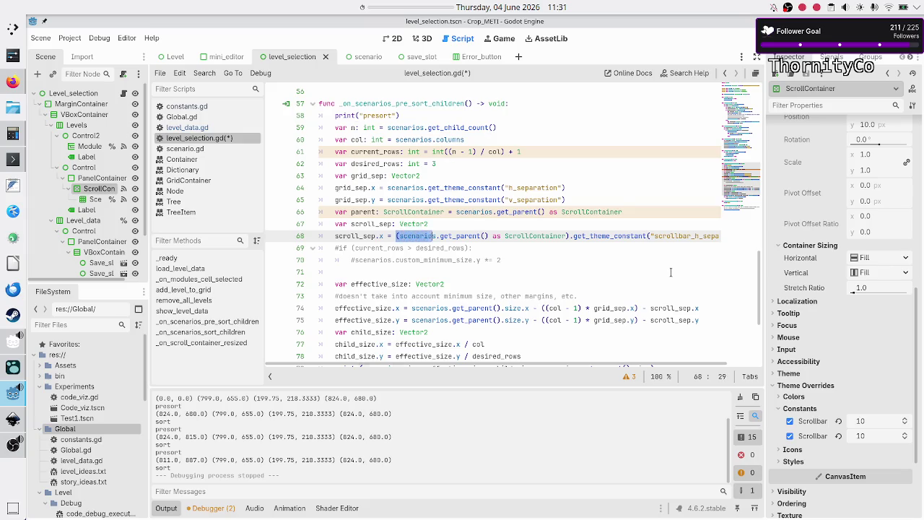
{"action": "key", "text": "shift+Right"}
{"action": "key", "text": "shift+Right"}
{"action": "key", "text": "shift+Right"}
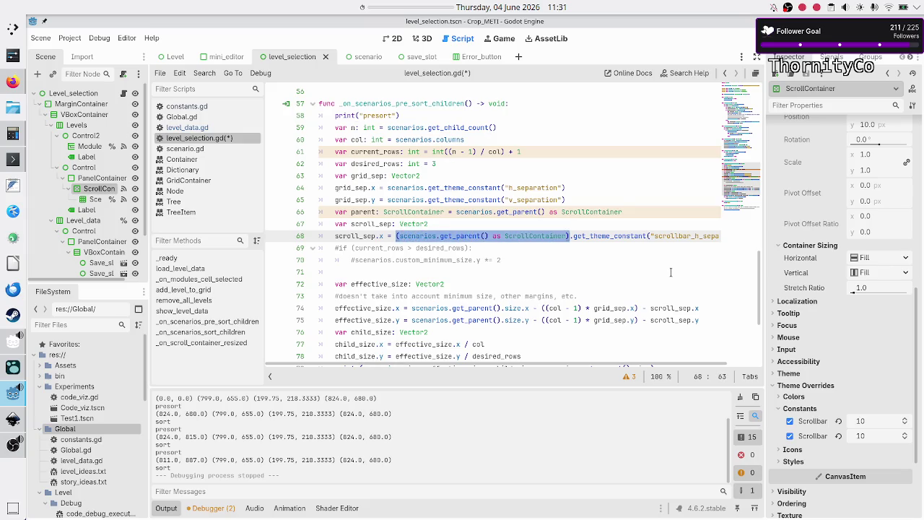
{"action": "type", "text": "parent"}
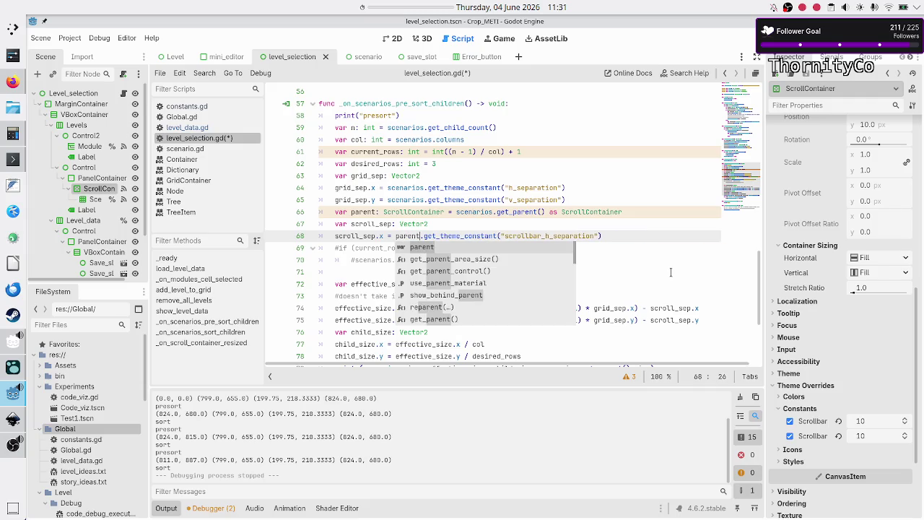
{"action": "key", "text": "Escape"}
{"action": "key", "text": "Down"}
{"action": "key", "text": "Down"}
{"action": "key", "text": "Down"}
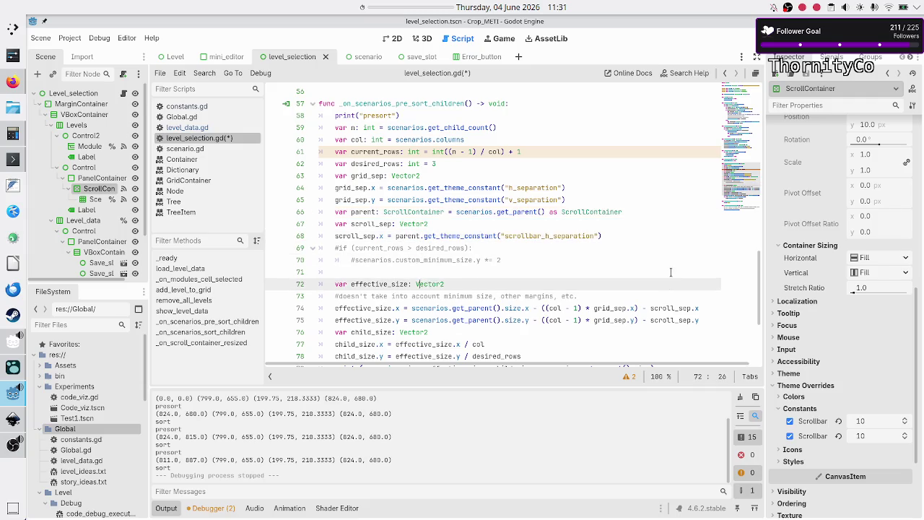
{"action": "key", "text": "shift+Right"}
{"action": "key", "text": "shift+Right"}
{"action": "key", "text": "shift+Right"}
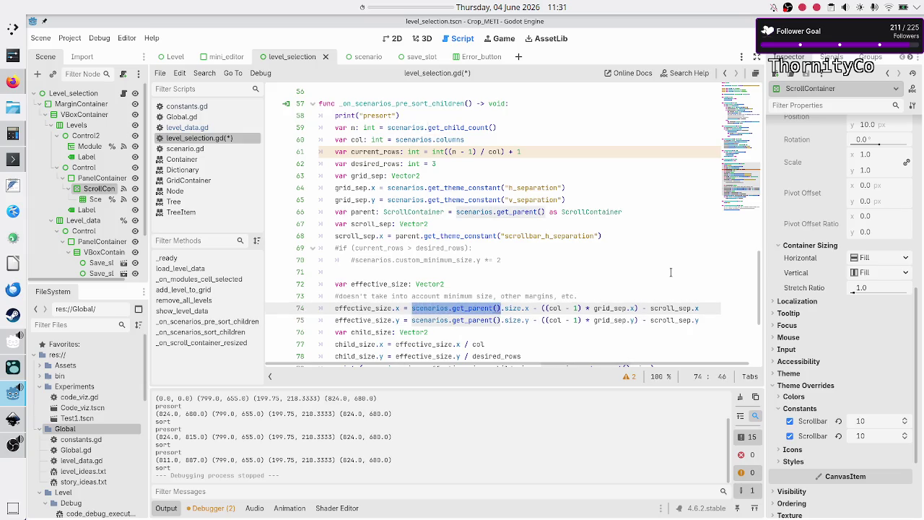
{"action": "type", "text": "parent"}
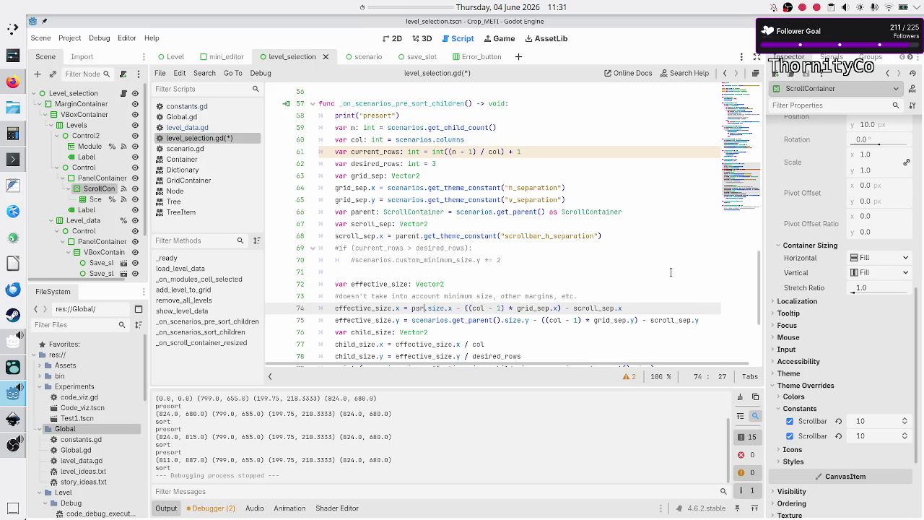
{"action": "key", "text": "Escape"}
{"action": "key", "text": "Down"}
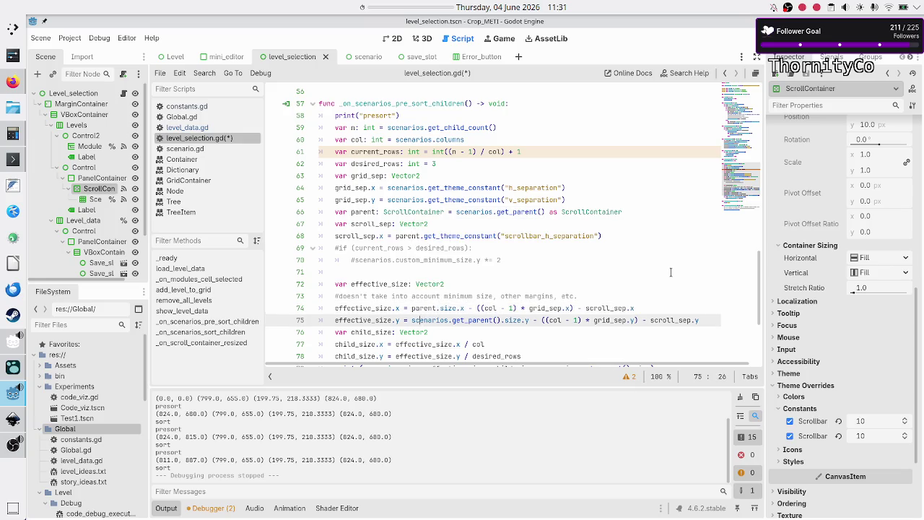
{"action": "key", "text": "shift+Right"}
{"action": "key", "text": "shift+Right"}
{"action": "key", "text": "shift+Right"}
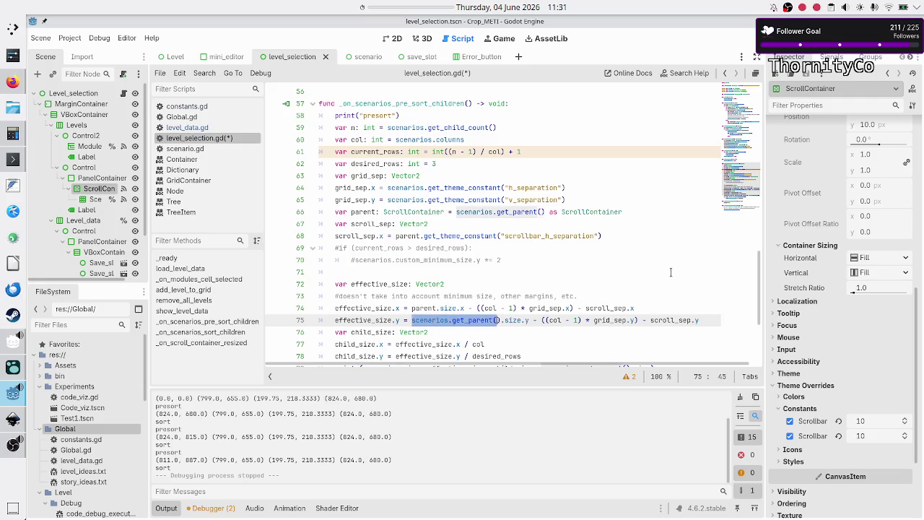
{"action": "type", "text": "parent"}
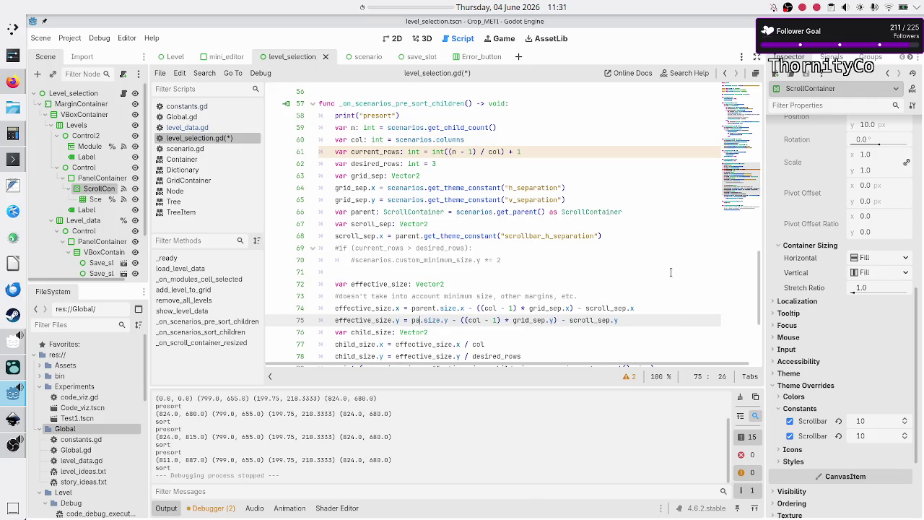
{"action": "key", "text": "Escape"}
{"action": "key", "text": "Up"}
{"action": "key", "text": "Up"}
{"action": "key", "text": "Up"}
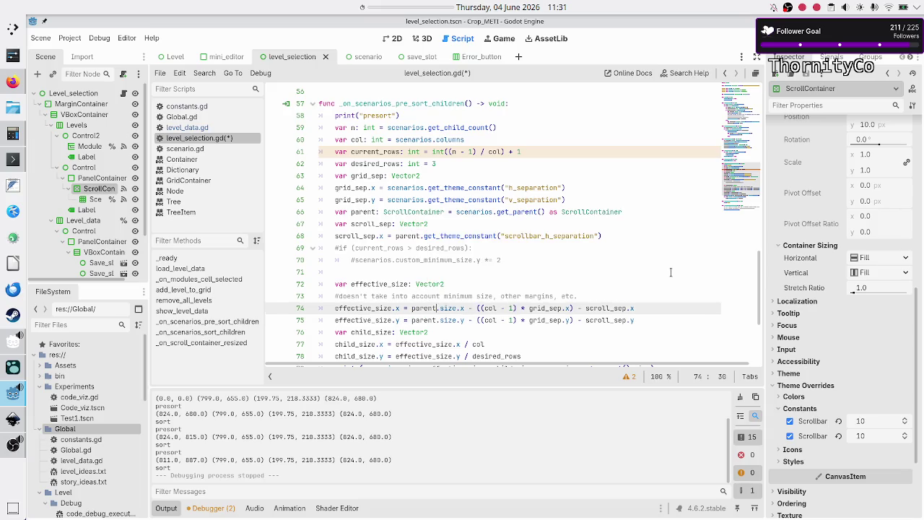
- Duplicate line 68 as scroll_sep.y using scrollbar_v_separation, then run the game with F5
{"action": "key", "text": "Up"}
{"action": "key", "text": "Up"}
{"action": "key", "text": "Up"}
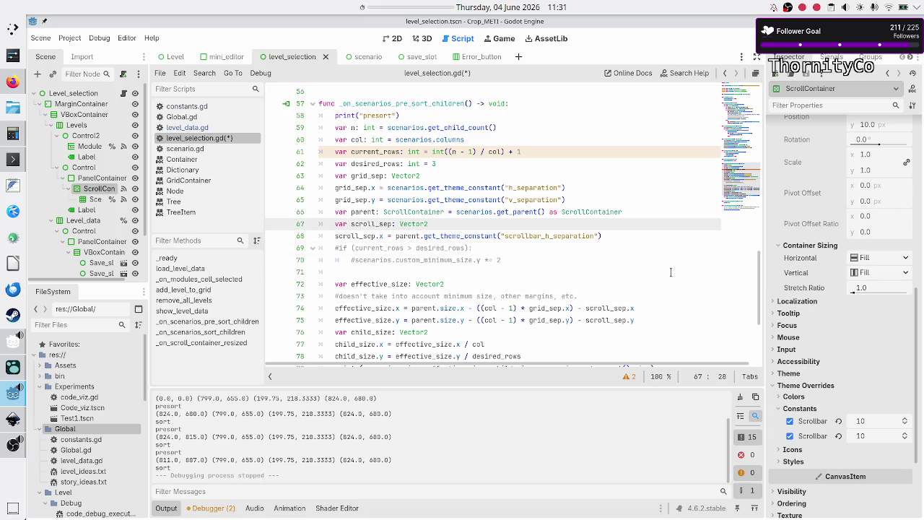
{"action": "key", "text": "Down"}
{"action": "key", "text": "End"}
{"action": "key", "text": "Return"}
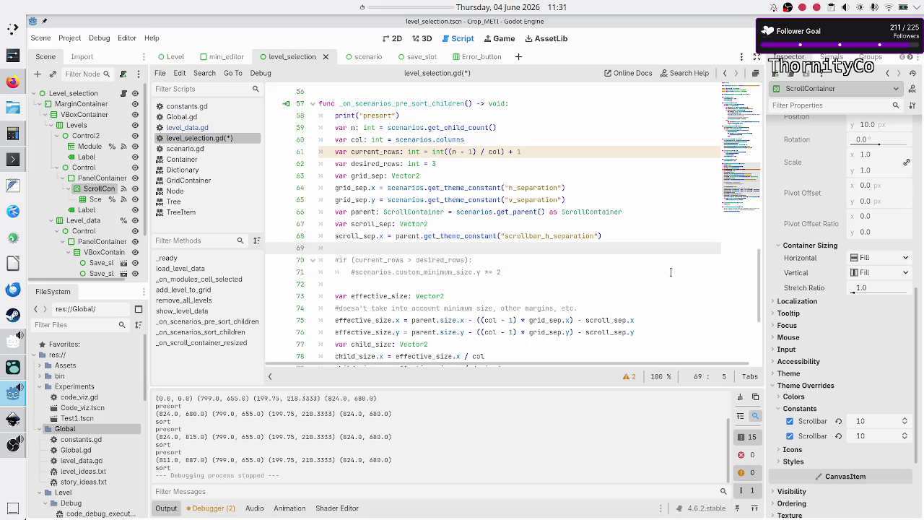
{"action": "key", "text": "Up"}
{"action": "key", "text": "shift+End"}
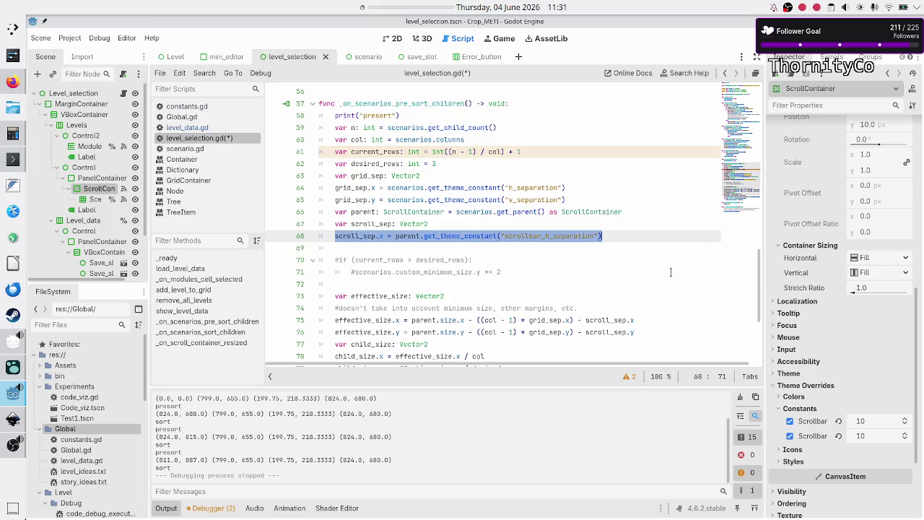
{"action": "key", "text": "ctrl+c"}
{"action": "key", "text": "Down"}
{"action": "key", "text": "ctrl+v"}
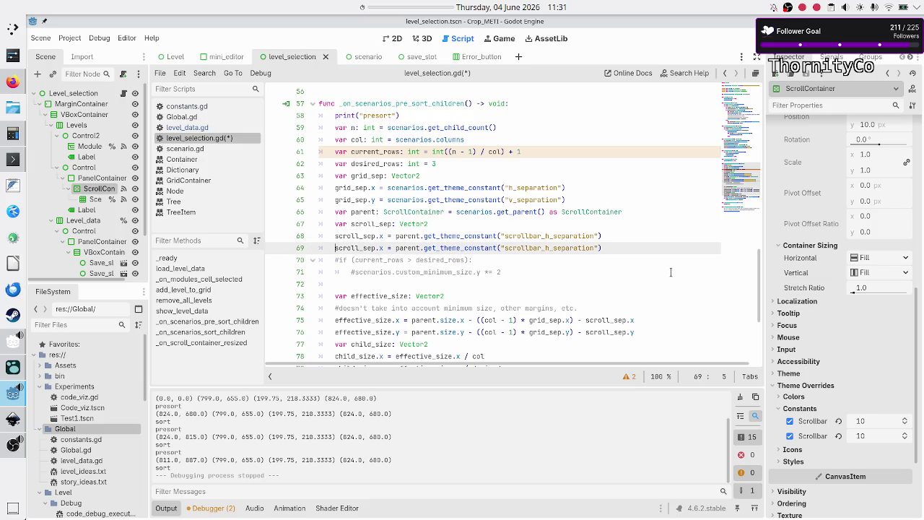
{"action": "key", "text": "ctrl+Right"}
{"action": "key", "text": "ctrl+Right"}
{"action": "key", "text": "ctrl+Right"}
{"action": "key", "text": "ctrl+Right"}
{"action": "key", "text": "ctrl+Right"}
{"action": "key", "text": "Right"}
{"action": "key", "text": "Right"}
{"action": "key", "text": "Right"}
{"action": "key", "text": "Right"}
{"action": "key", "text": "Right"}
{"action": "key", "text": "Right"}
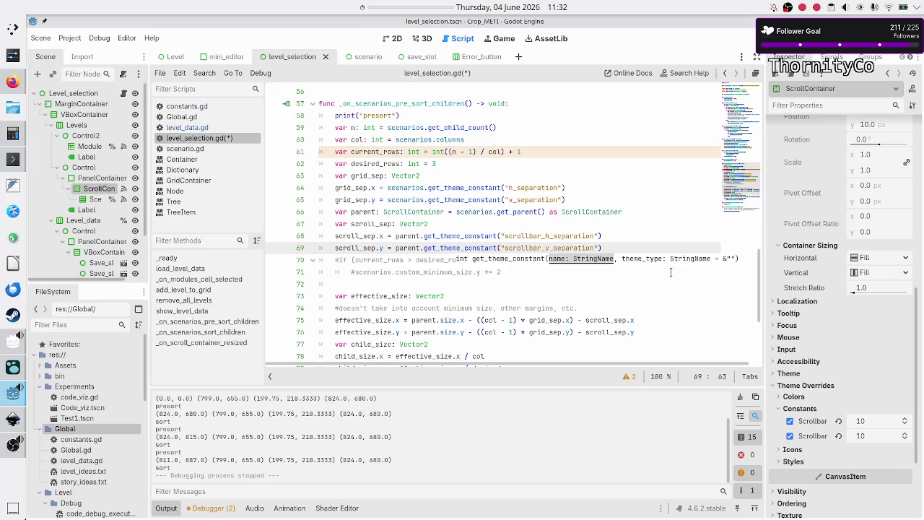
{"action": "key", "text": "Right"}
{"action": "key", "text": "Right"}
{"action": "key", "text": "Right"}
{"action": "key", "text": "Right"}
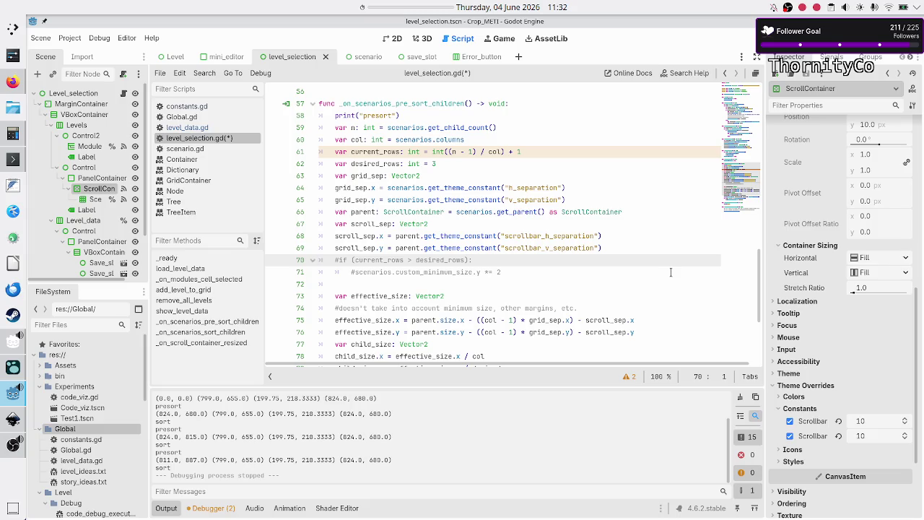
{"action": "key", "text": "Down"}
{"action": "key", "text": "Down"}
{"action": "key", "text": "Down"}
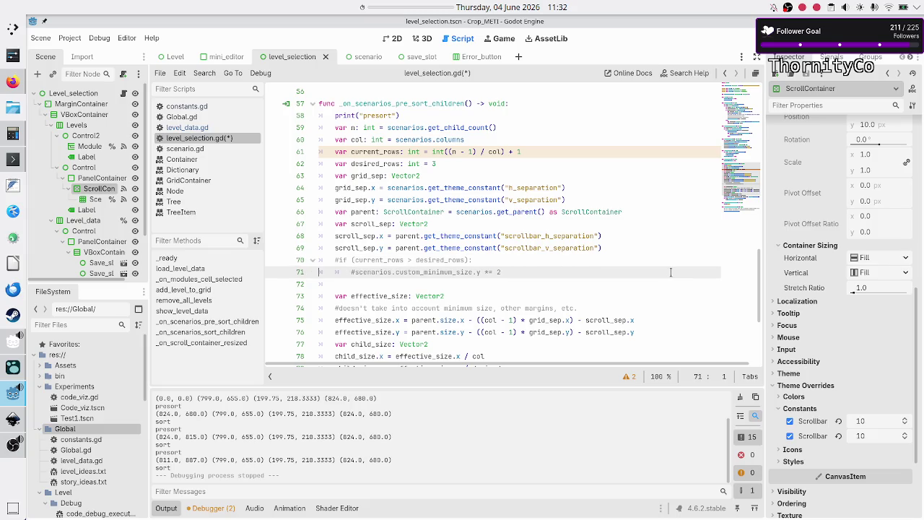
{"action": "key", "text": "F5"}
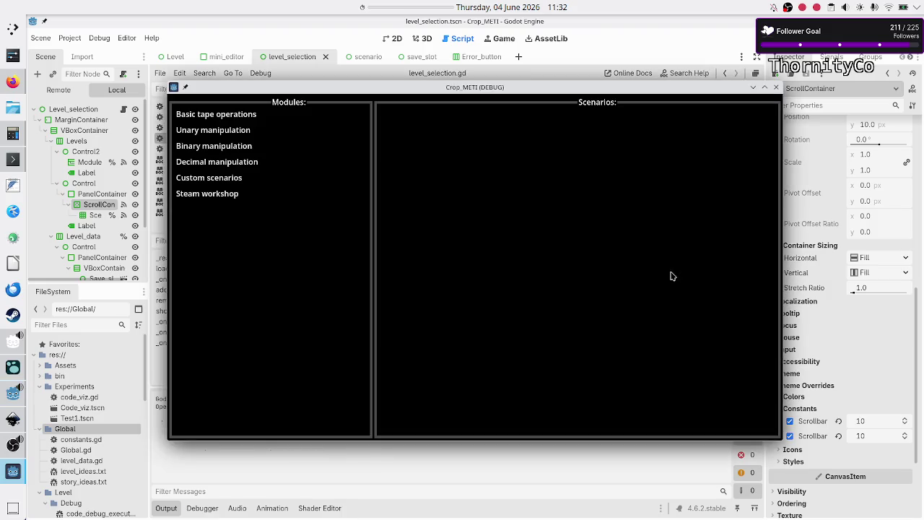
- Scroll the Basic tape operations tiles with the game window maximized and restored, then close the game
{"action": "left_click", "coordinate": [252, 116]}
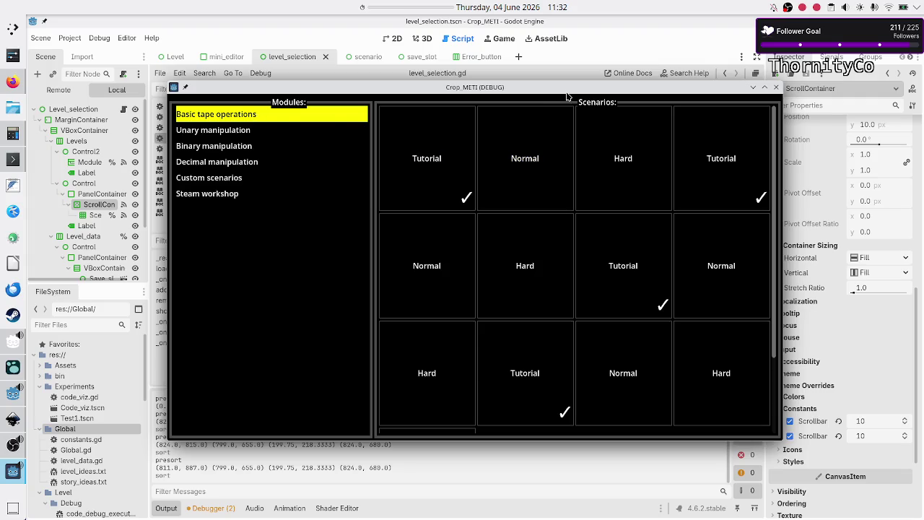
{"action": "scroll", "coordinate": [528, 166], "scroll_direction": "down", "scroll_amount": 3}
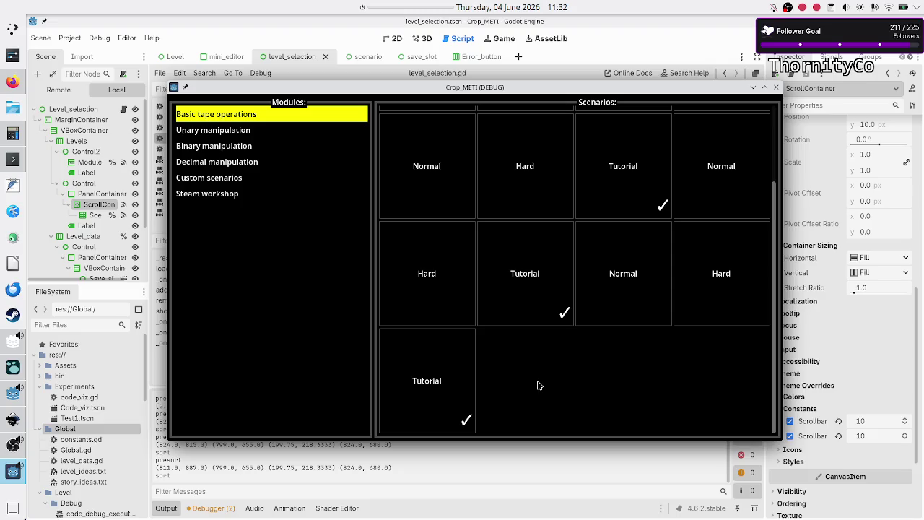
{"action": "double_click", "coordinate": [569, 87]}
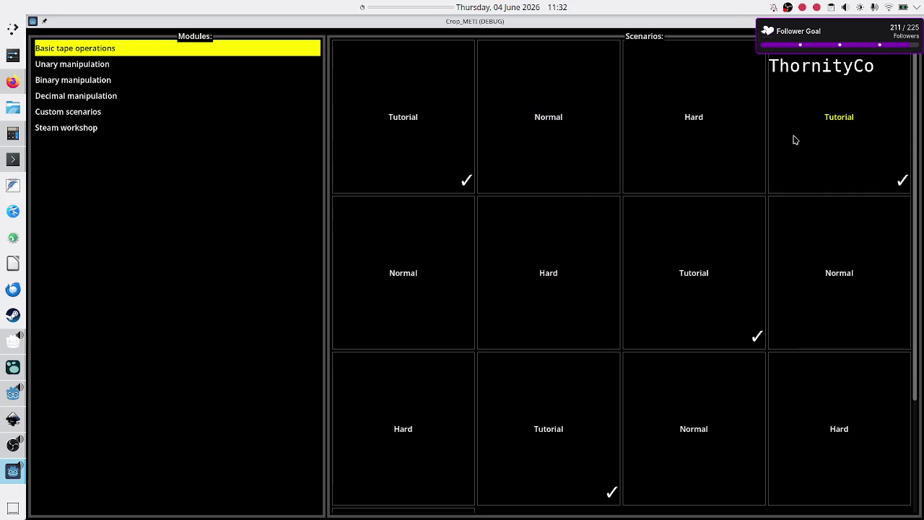
{"action": "scroll", "coordinate": [704, 174], "scroll_direction": "down", "scroll_amount": 3}
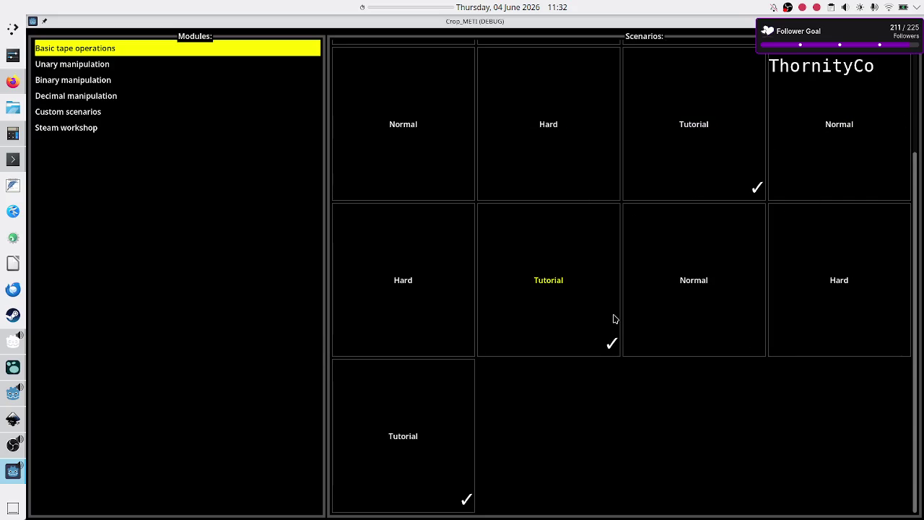
{"action": "double_click", "coordinate": [661, 23]}
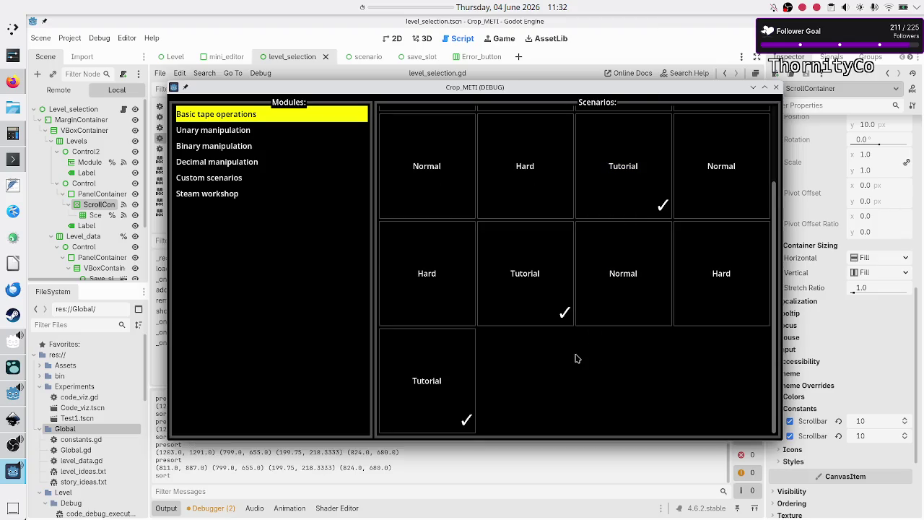
{"action": "scroll", "coordinate": [576, 357], "scroll_direction": "up", "scroll_amount": 3}
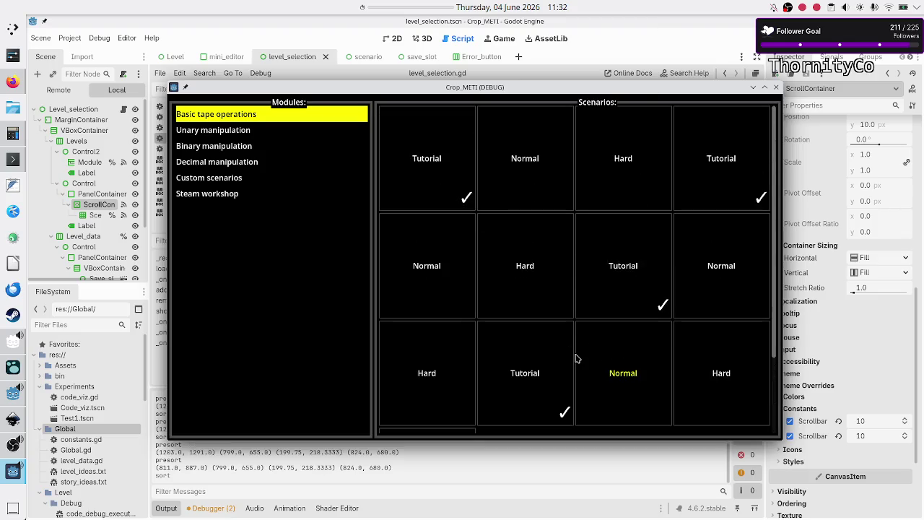
{"action": "left_click", "coordinate": [776, 87]}
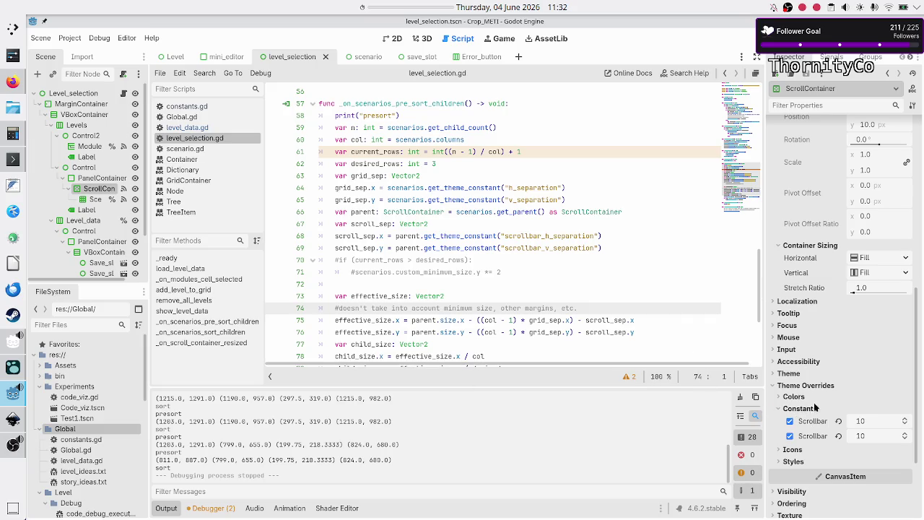
- Drop the last level from category 0 in level_data.gd, rerun, and check Basic tape operations
{"action": "left_click", "coordinate": [540, 150]}
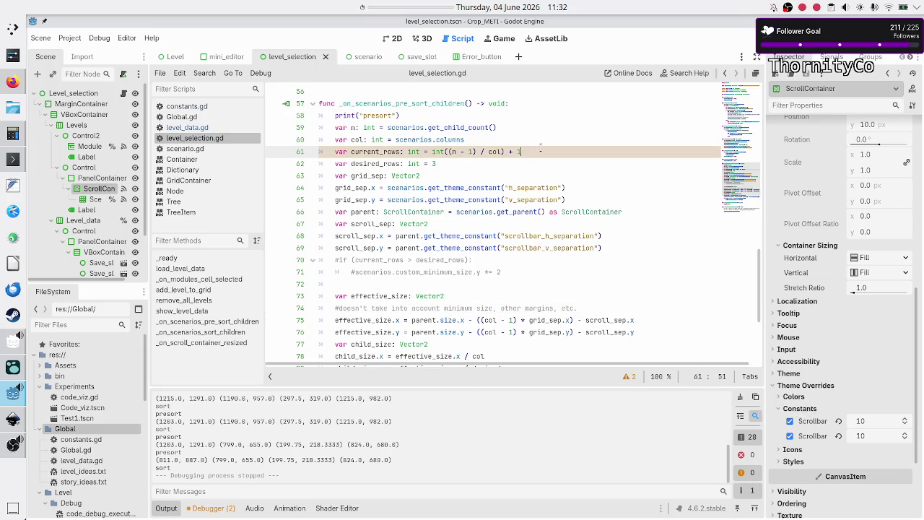
{"action": "left_click", "coordinate": [206, 128]}
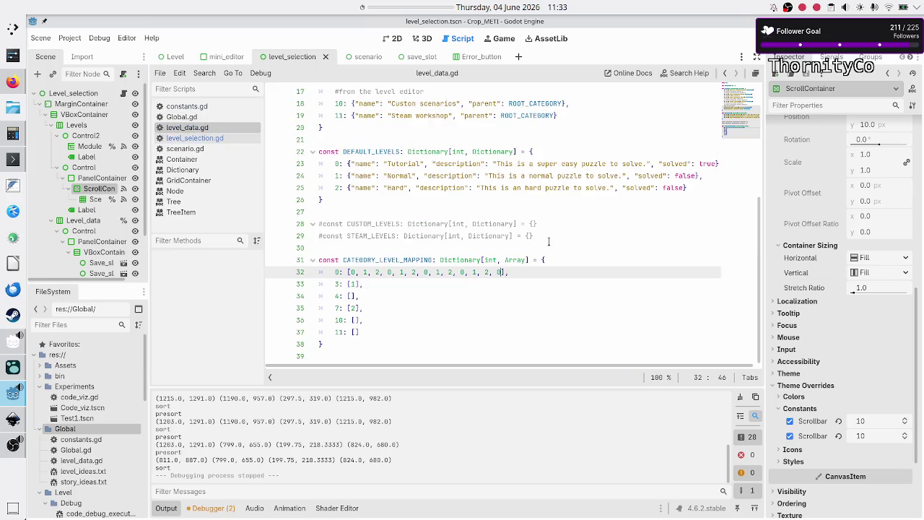
{"action": "key", "text": "BackSpace"}
{"action": "key", "text": "BackSpace"}
{"action": "key", "text": "BackSpace"}
{"action": "key", "text": "F6"}
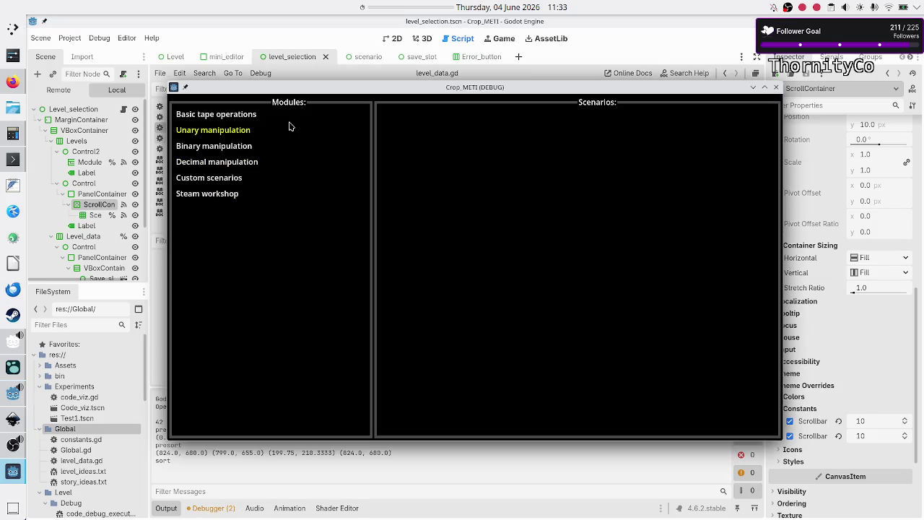
{"action": "left_click", "coordinate": [244, 113]}
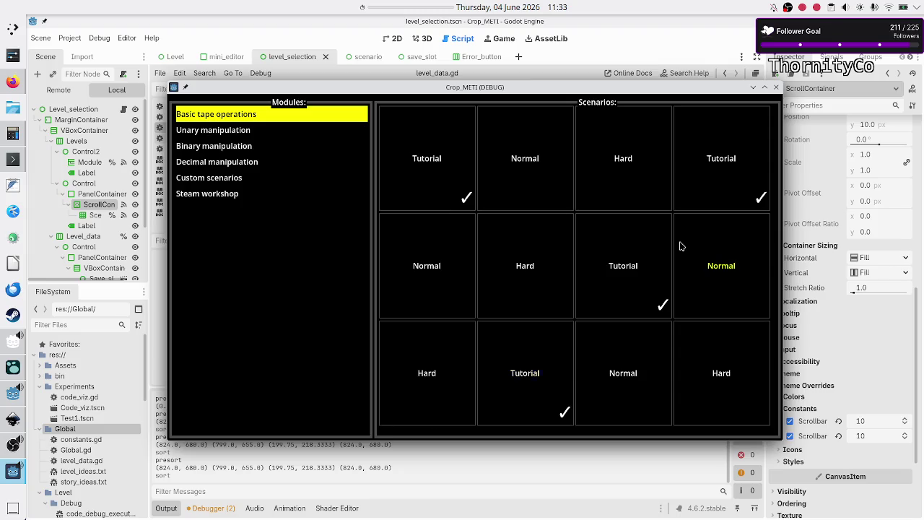
{"action": "left_click", "coordinate": [776, 87]}
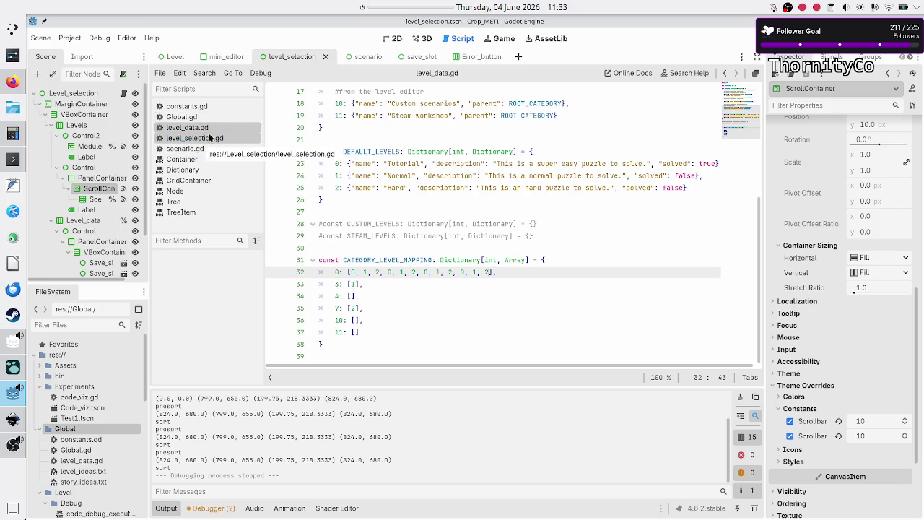
- In level_selection.gd, default scroll_sep to Vector2.ZERO on line 67
{"action": "left_click", "coordinate": [204, 141]}
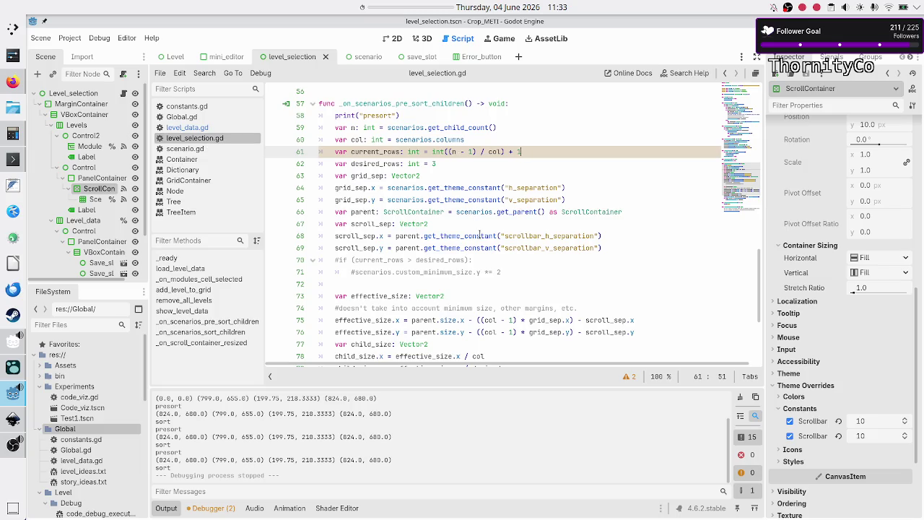
{"action": "mouse_move", "coordinate": [479, 235]}
{"action": "left_click", "coordinate": [449, 224]}
{"action": "key", "text": "Right"}
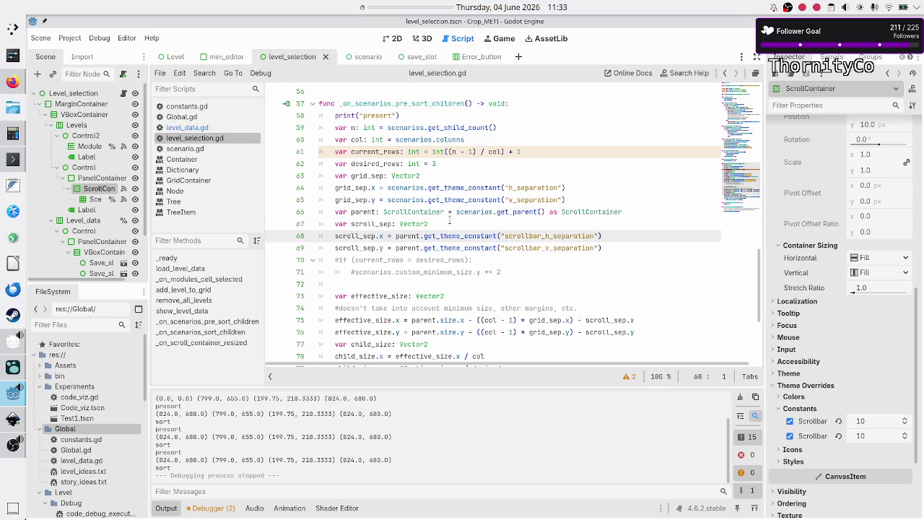
{"action": "key", "text": "Left"}
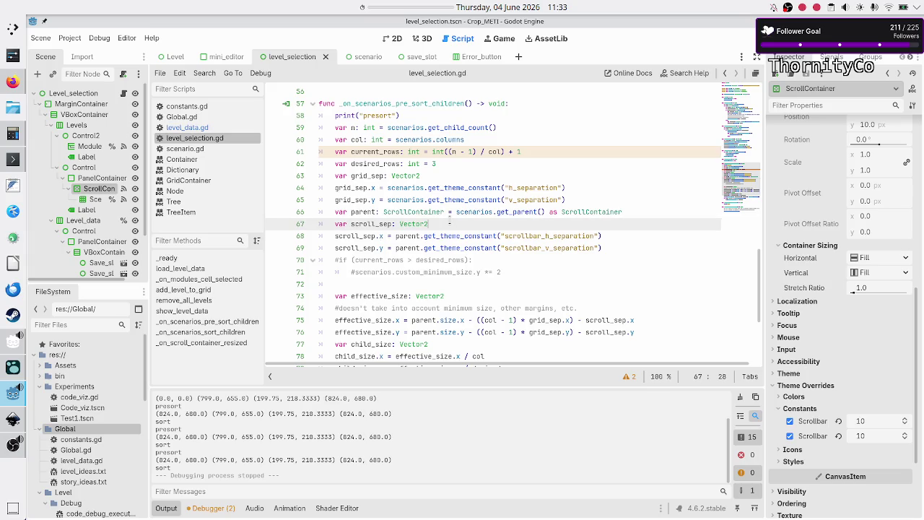
{"action": "type", "text": " = Vecc"}
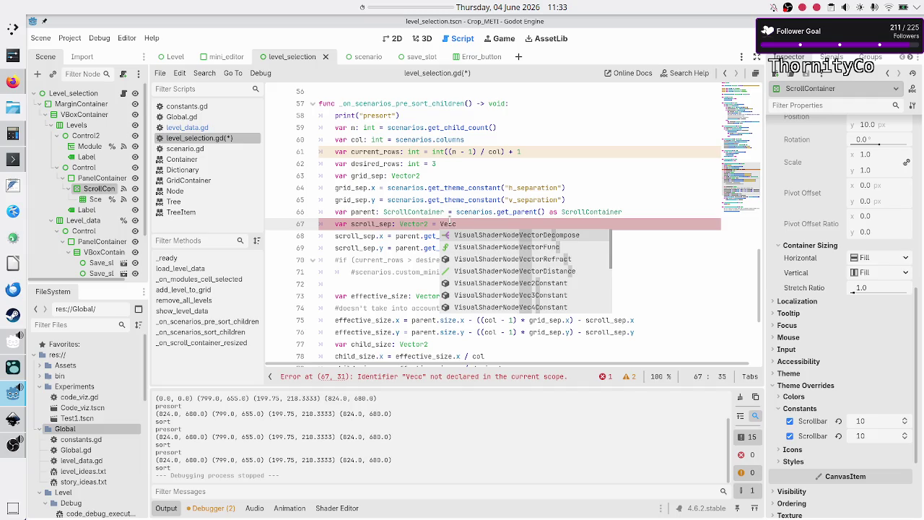
{"action": "type", "text": "tor2"}
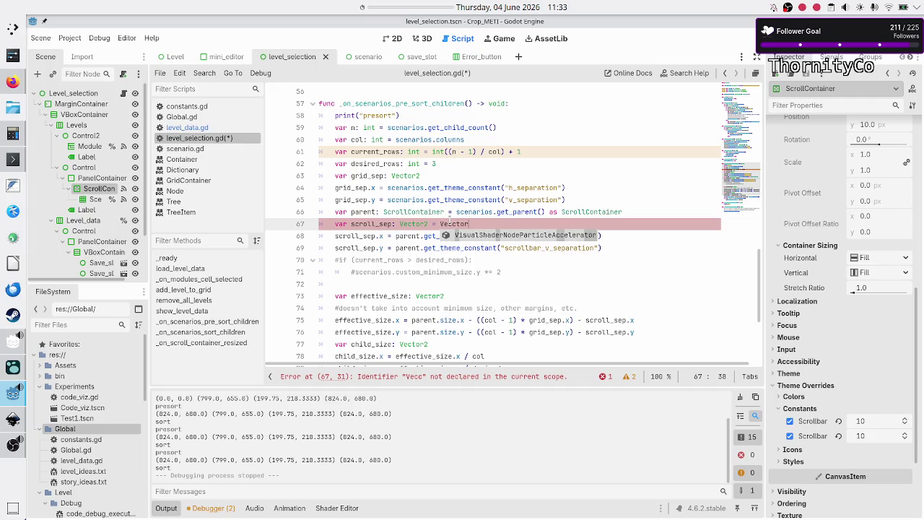
{"action": "type", "text": ".Z"}
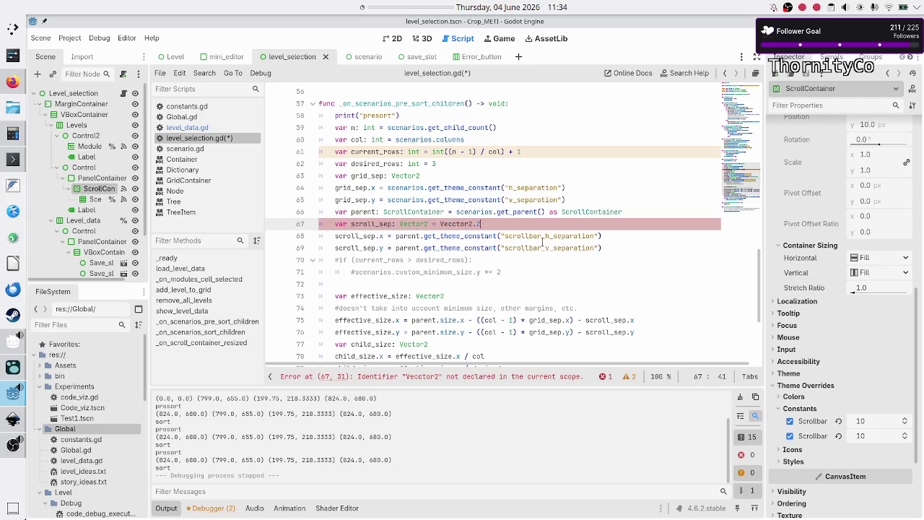
{"action": "key", "text": "Left"}
{"action": "key", "text": "Left"}
{"action": "key", "text": "Left"}
{"action": "key", "text": "Delete"}
{"action": "key", "text": "Delete"}
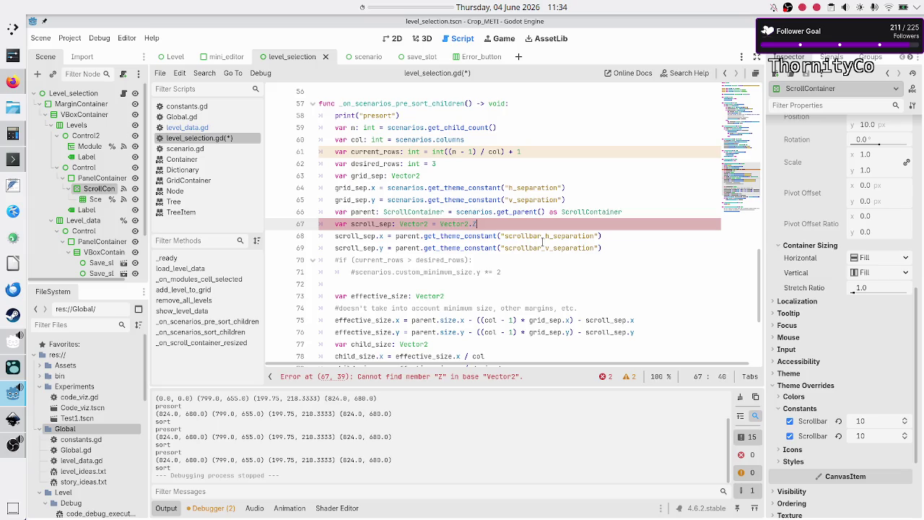
{"action": "type", "text": "."}
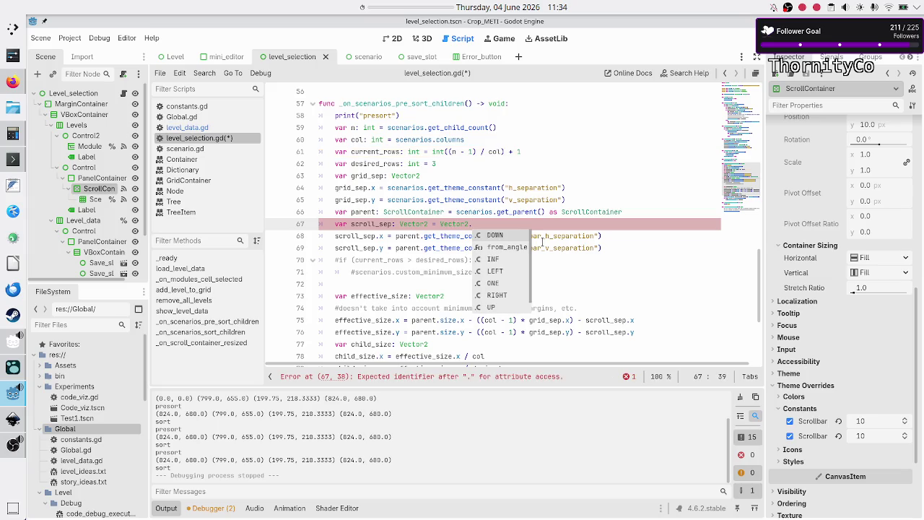
{"action": "key", "text": "Return"}
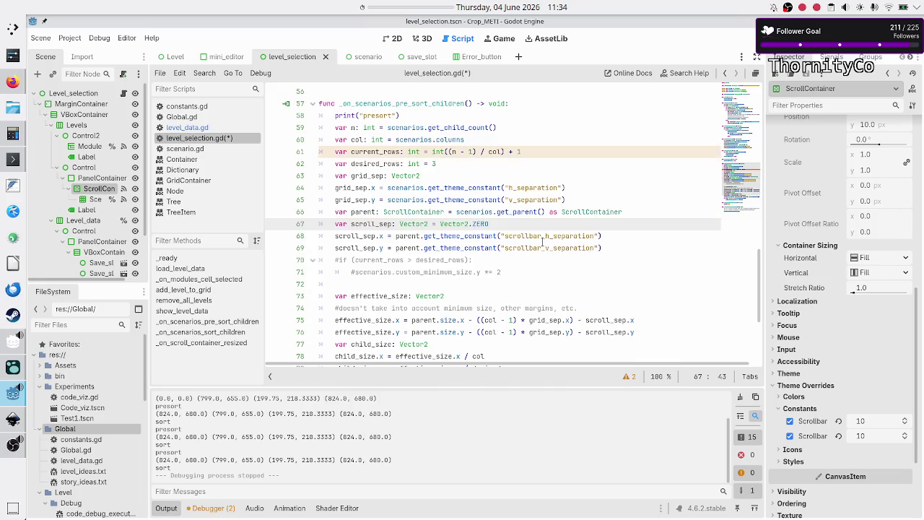
- Indent both separation lines under 'if parent.get_v_scroll_bar().visible:', then run the game
{"action": "key", "text": "Return"}
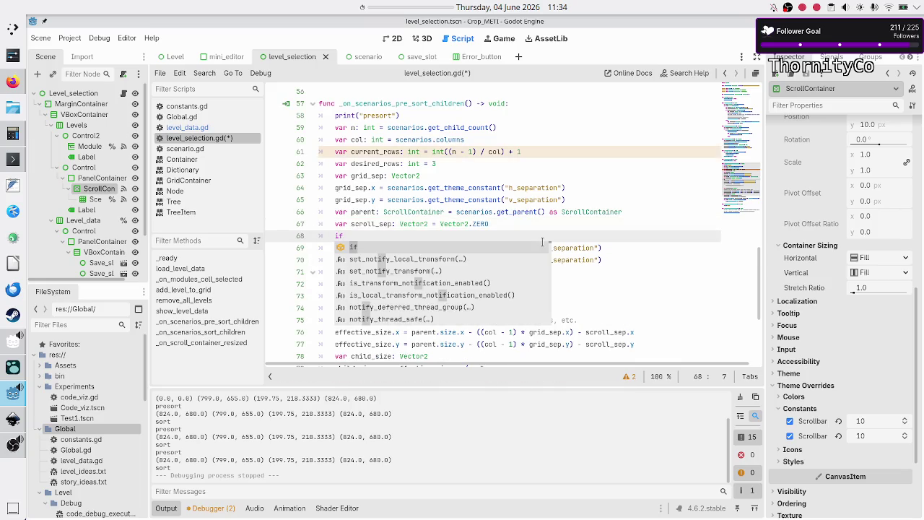
{"action": "type", "text": " parent."}
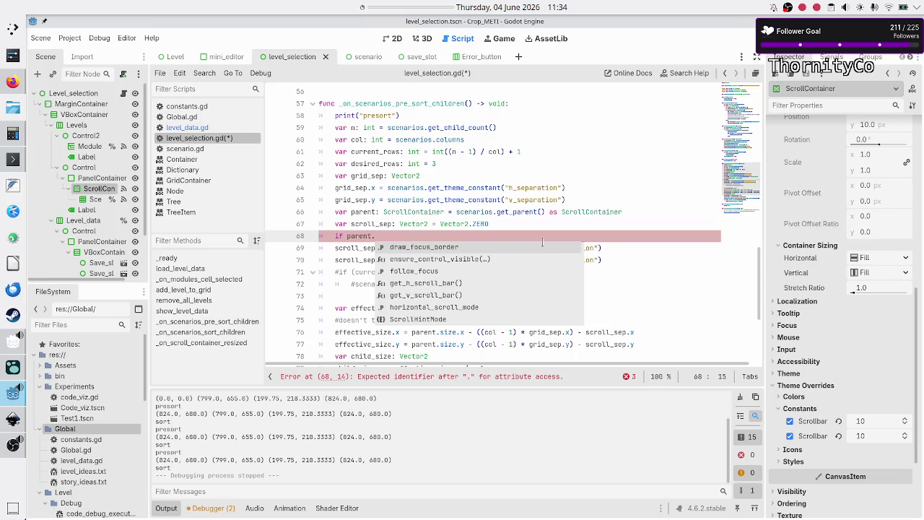
{"action": "key", "text": "Down"}
{"action": "key", "text": "Down"}
{"action": "key", "text": "Down"}
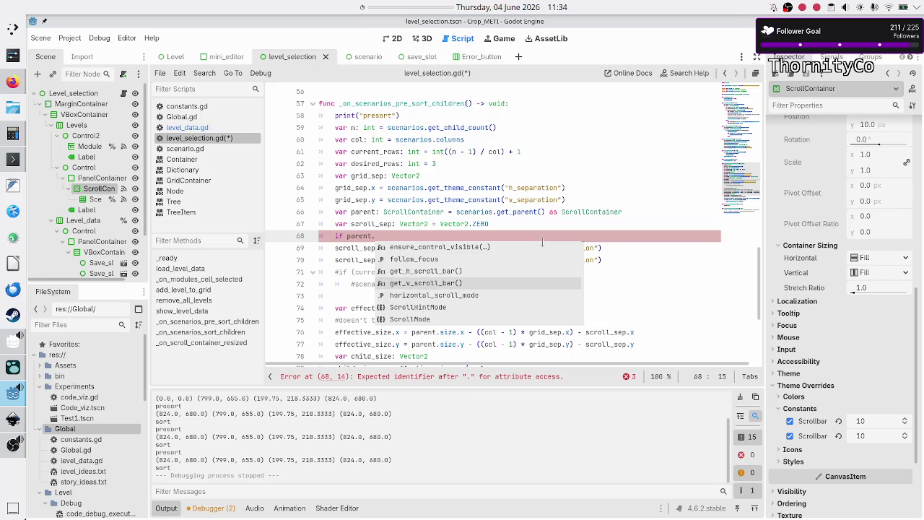
{"action": "key", "text": "Return"}
{"action": "type", "text": "."}
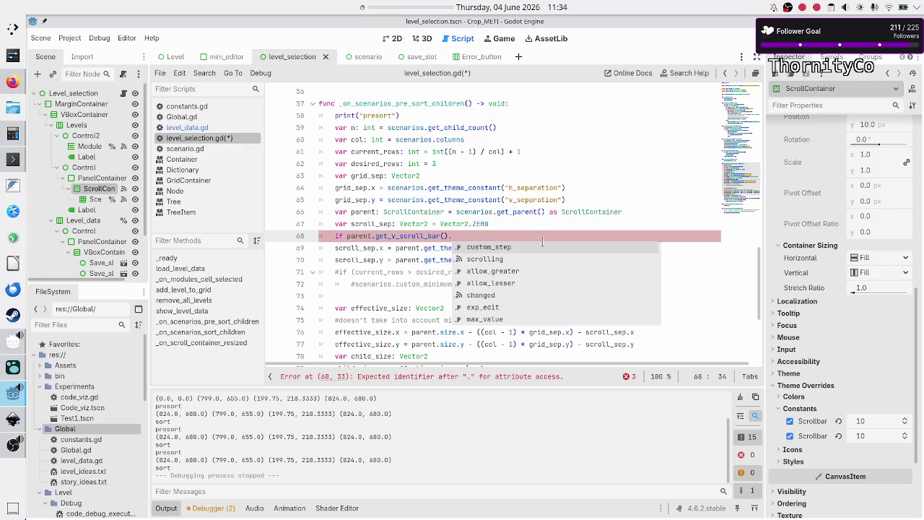
{"action": "type", "text": "visi"}
{"action": "key", "text": "Down"}
{"action": "key", "text": "Down"}
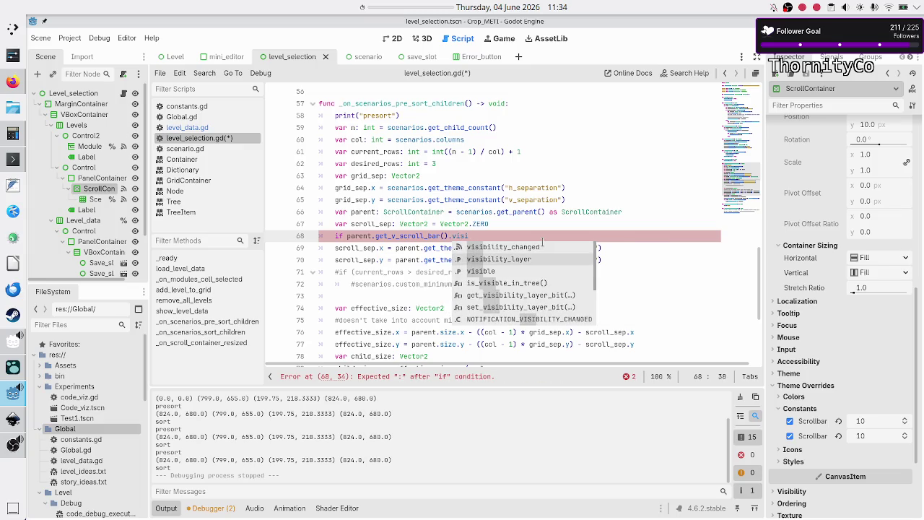
{"action": "key", "text": "Return"}
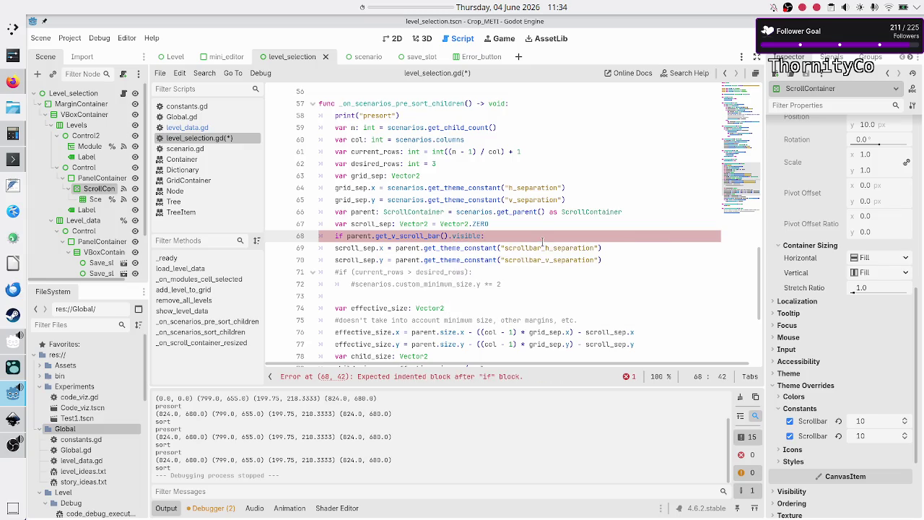
{"action": "key", "text": "Down"}
{"action": "key", "text": "Home"}
{"action": "key", "text": "Tab"}
{"action": "key", "text": "Down"}
{"action": "key", "text": "Home"}
{"action": "key", "text": "Tab"}
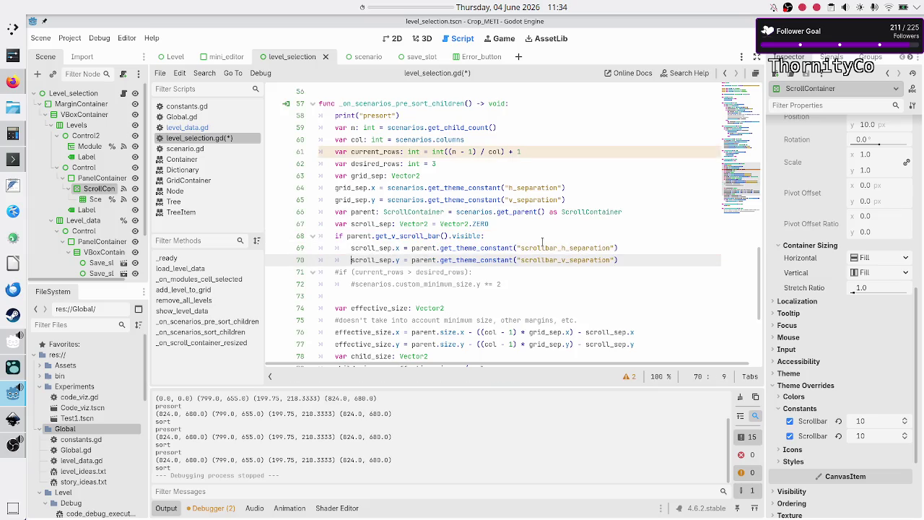
{"action": "key", "text": "F6"}
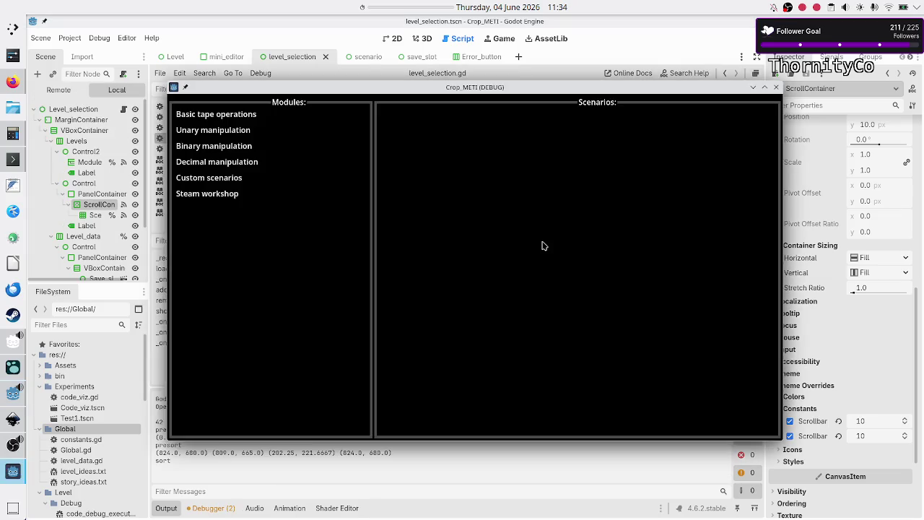
- Check the Basic tape operations tiles with the window maximized and restored, then close the game
{"action": "left_click", "coordinate": [249, 113]}
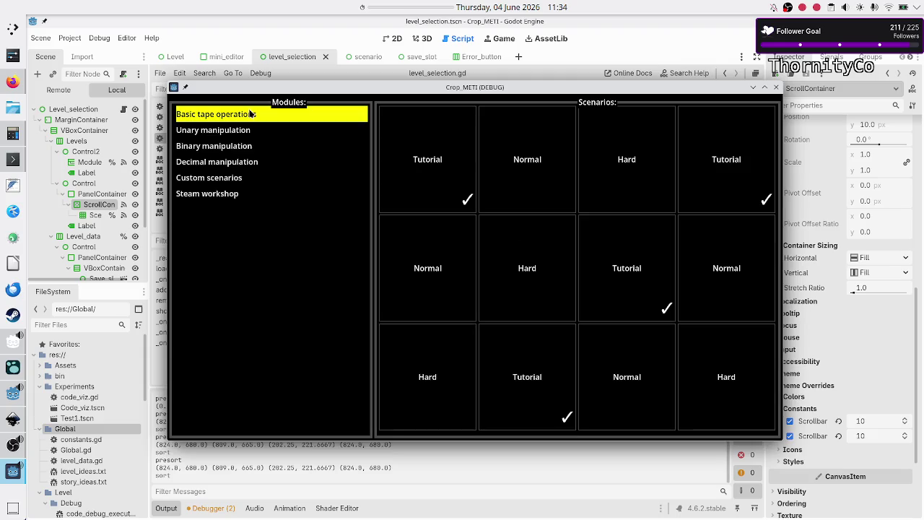
{"action": "double_click", "coordinate": [510, 88]}
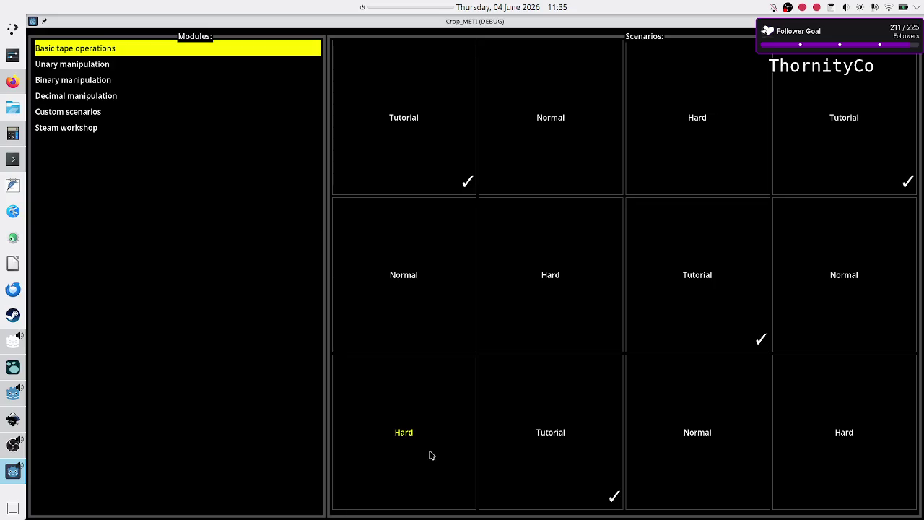
{"action": "double_click", "coordinate": [651, 23]}
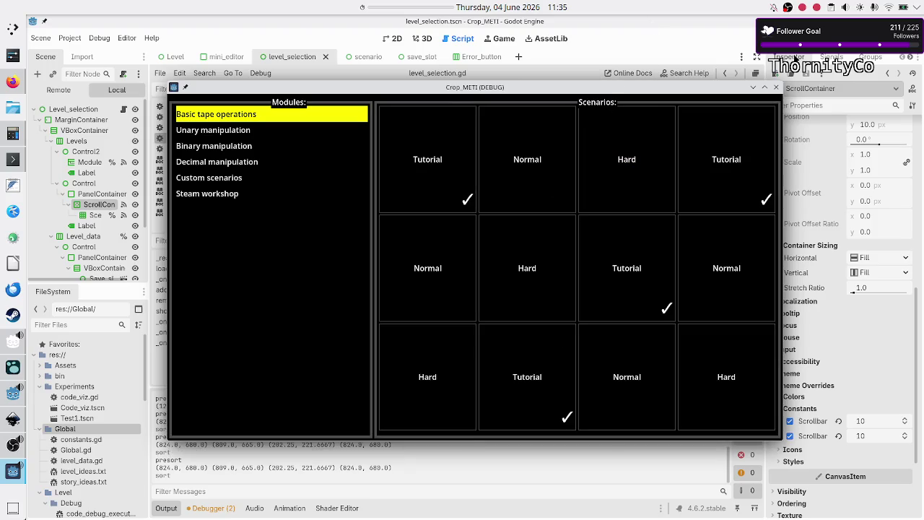
{"action": "left_click", "coordinate": [777, 88]}
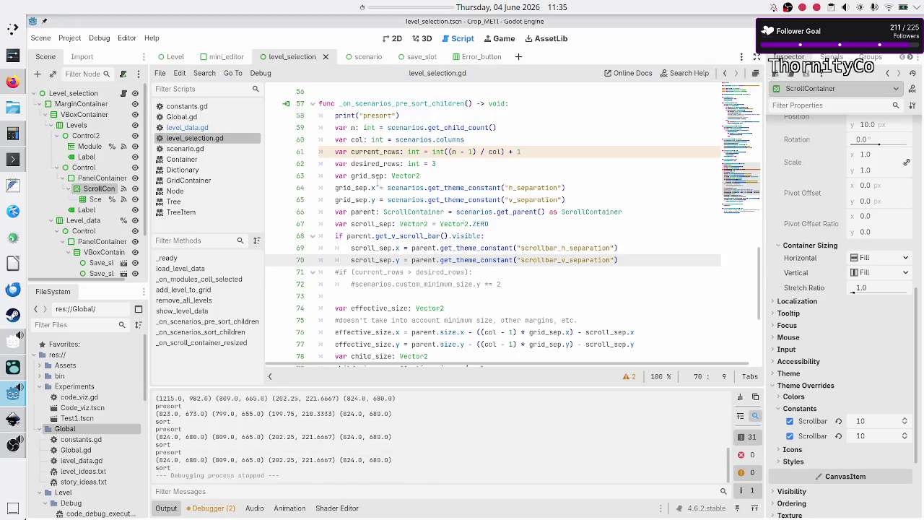
- Rerun from level_data.gd and scroll the Basic tape operations grid to its last row
{"action": "left_click", "coordinate": [215, 128]}
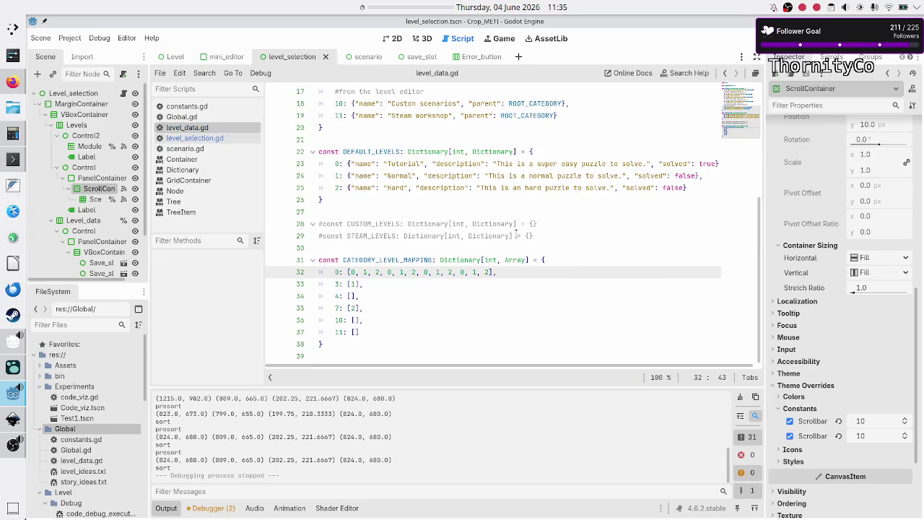
{"action": "key", "text": "F6"}
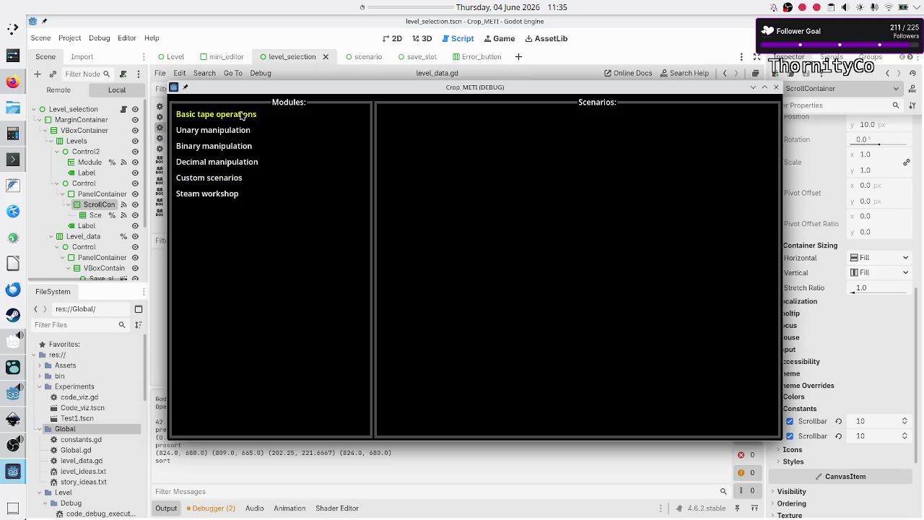
{"action": "left_click", "coordinate": [243, 114]}
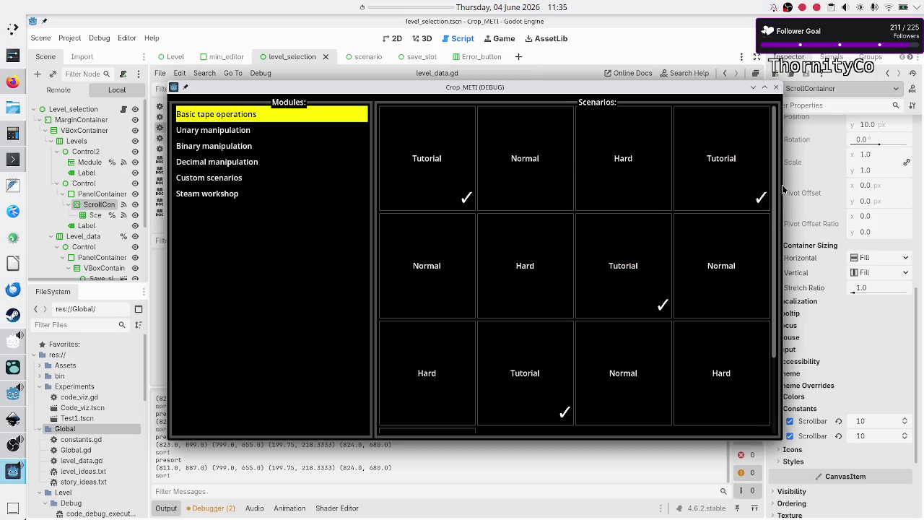
{"action": "scroll", "coordinate": [643, 220], "scroll_direction": "down", "scroll_amount": 2}
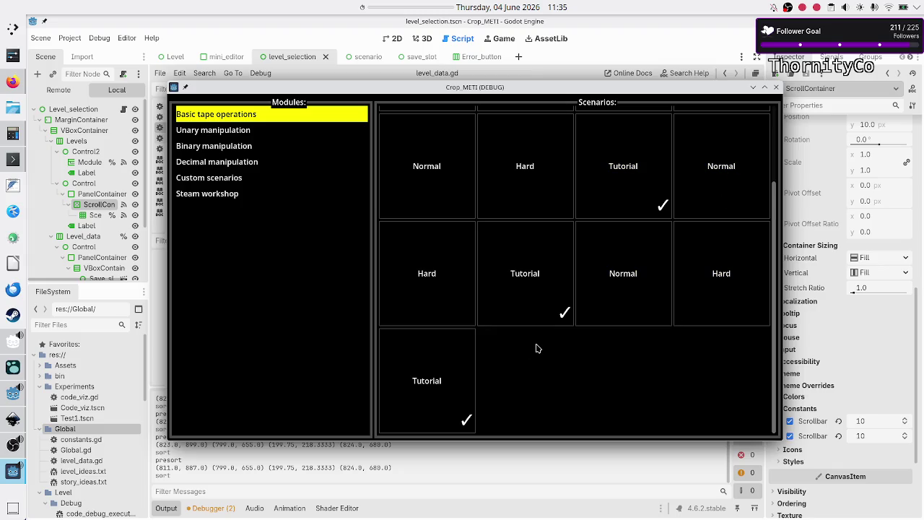
- Scroll the Scenarios grid and pick the top-row Normal tile of Basic tape operations to list its three programs
{"action": "scroll", "coordinate": [536, 349], "scroll_direction": "up", "scroll_amount": 2}
{"action": "scroll", "coordinate": [537, 348], "scroll_direction": "down", "scroll_amount": 2}
{"action": "scroll", "coordinate": [536, 349], "scroll_direction": "up", "scroll_amount": 2}
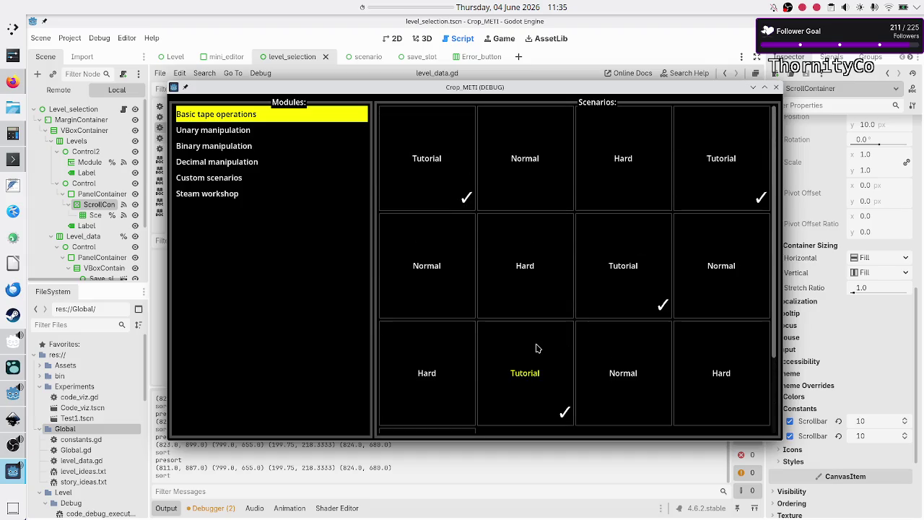
{"action": "scroll", "coordinate": [536, 349], "scroll_direction": "down", "scroll_amount": 2}
{"action": "scroll", "coordinate": [536, 348], "scroll_direction": "up", "scroll_amount": 2}
{"action": "scroll", "coordinate": [536, 349], "scroll_direction": "down", "scroll_amount": 2}
{"action": "scroll", "coordinate": [537, 349], "scroll_direction": "up", "scroll_amount": 2}
{"action": "scroll", "coordinate": [536, 348], "scroll_direction": "down", "scroll_amount": 2}
{"action": "scroll", "coordinate": [536, 349], "scroll_direction": "up", "scroll_amount": 2}
{"action": "left_click", "coordinate": [530, 171]}
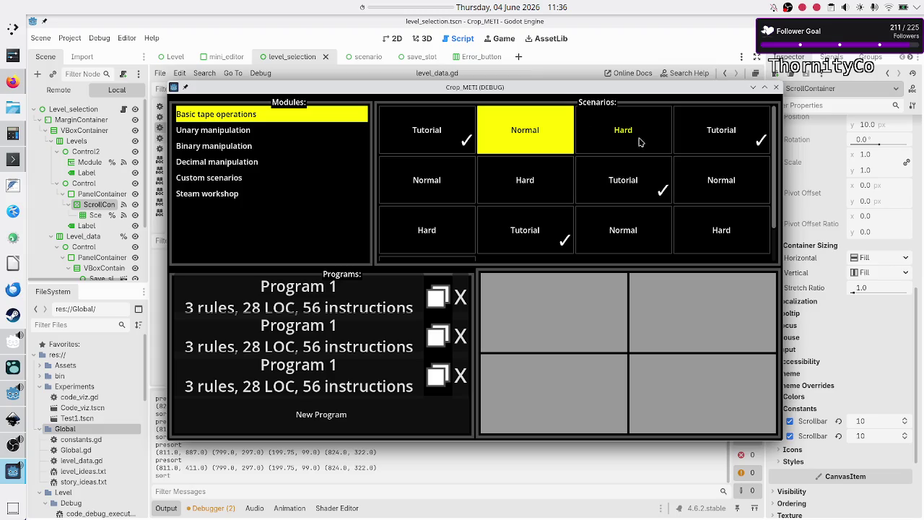
{"action": "scroll", "coordinate": [620, 176], "scroll_direction": "down", "scroll_amount": 1}
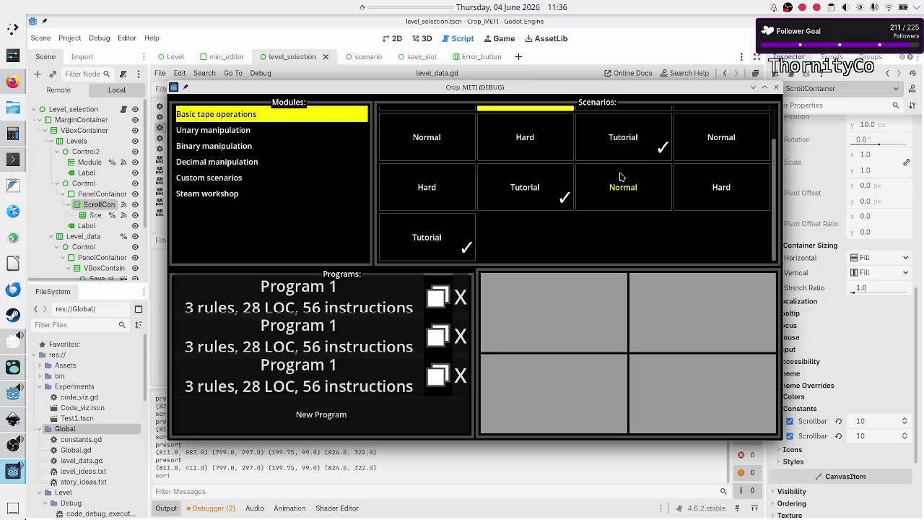
{"action": "scroll", "coordinate": [620, 176], "scroll_direction": "up", "scroll_amount": 1}
{"action": "scroll", "coordinate": [620, 176], "scroll_direction": "down", "scroll_amount": 1}
{"action": "scroll", "coordinate": [620, 176], "scroll_direction": "up", "scroll_amount": 1}
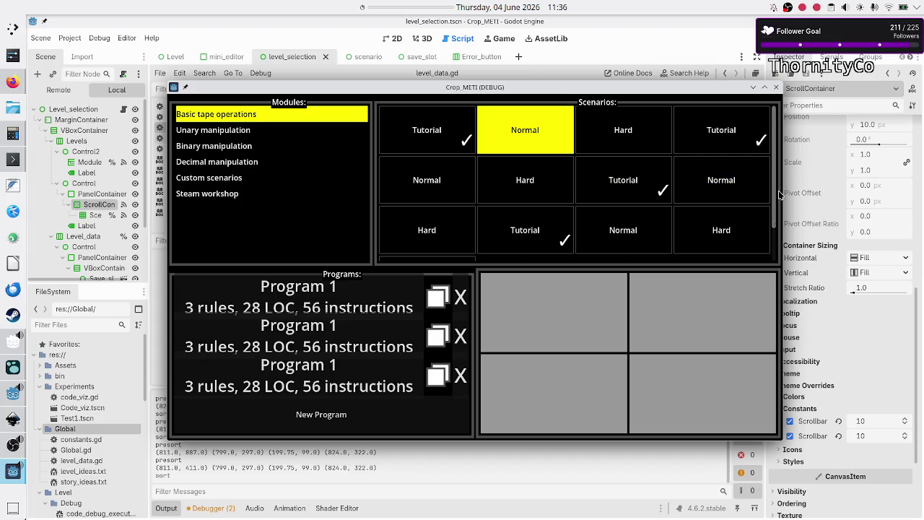
{"action": "double_click", "coordinate": [644, 90]}
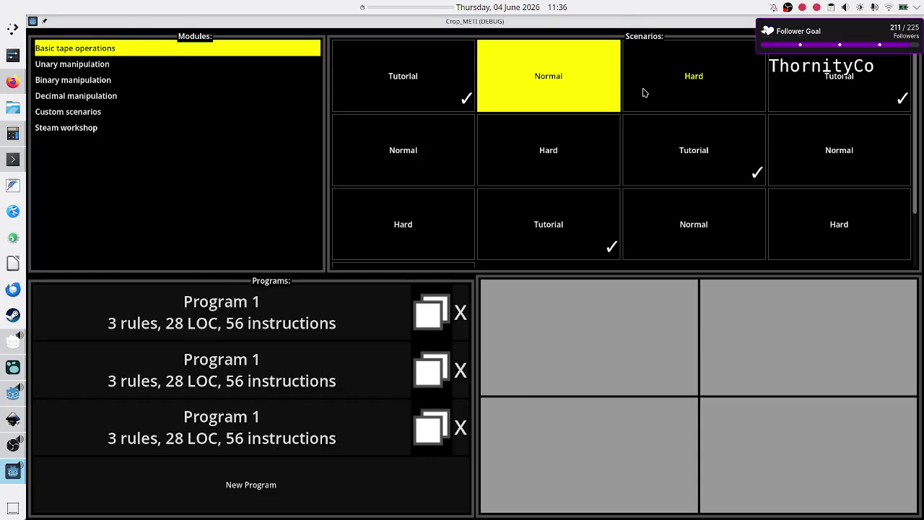
{"action": "scroll", "coordinate": [652, 120], "scroll_direction": "down", "scroll_amount": 1}
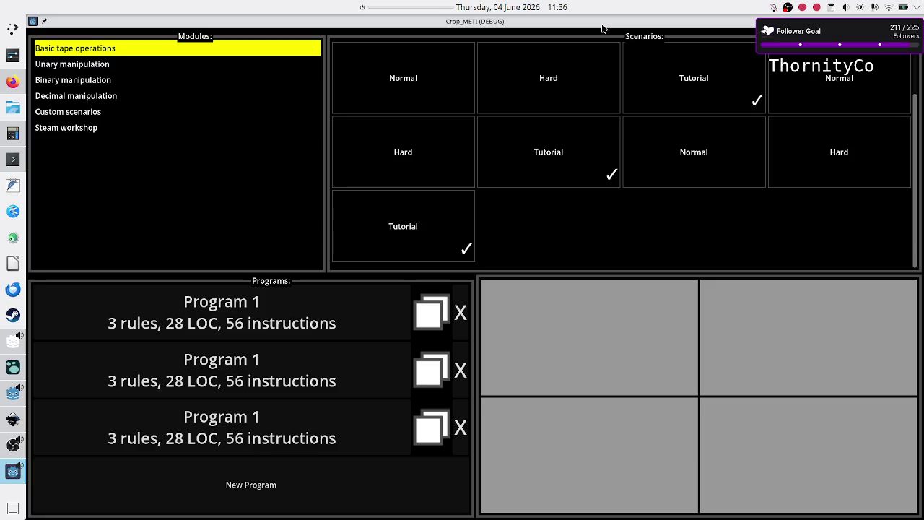
{"action": "double_click", "coordinate": [561, 25]}
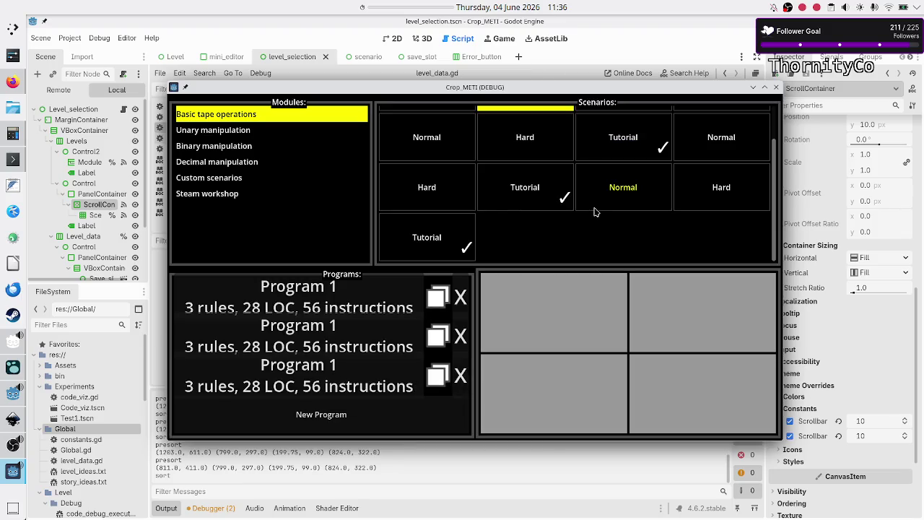
- Maximise the running game window, then restore it to its smaller size
{"action": "scroll", "coordinate": [595, 210], "scroll_direction": "up", "scroll_amount": 2}
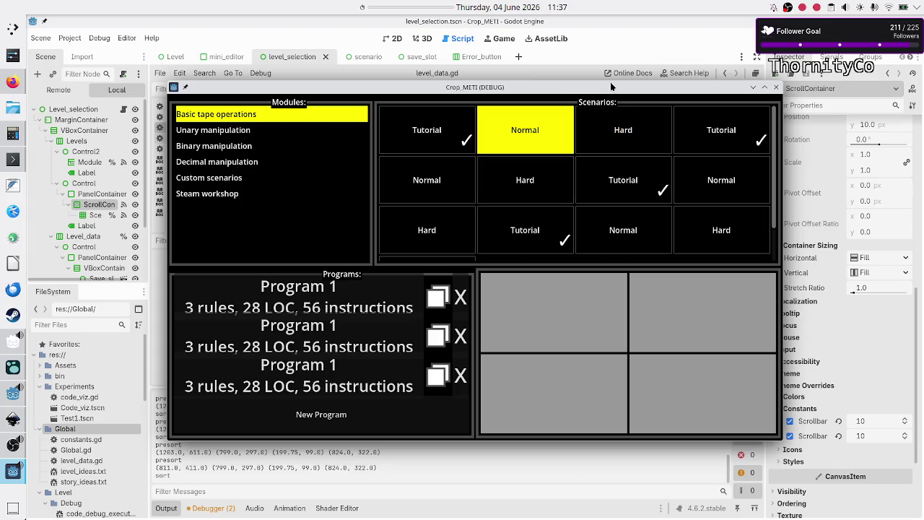
{"action": "double_click", "coordinate": [611, 87]}
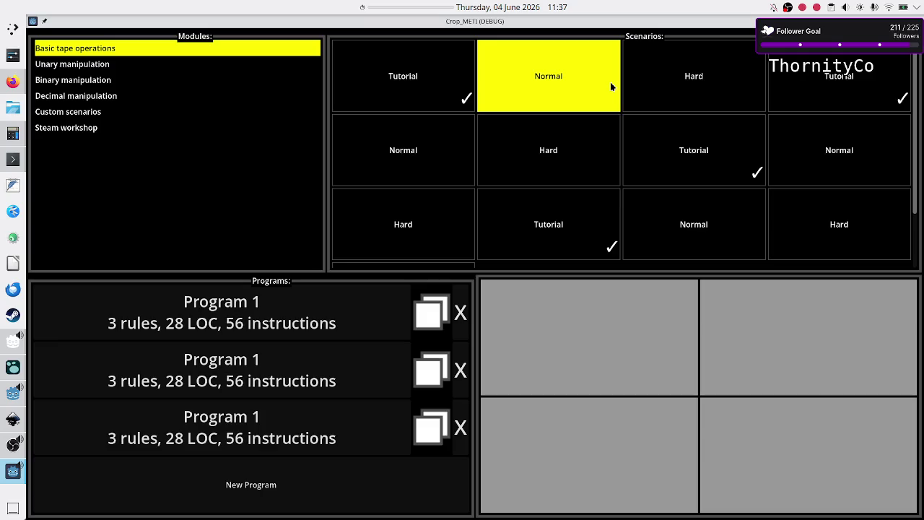
{"action": "double_click", "coordinate": [653, 23]}
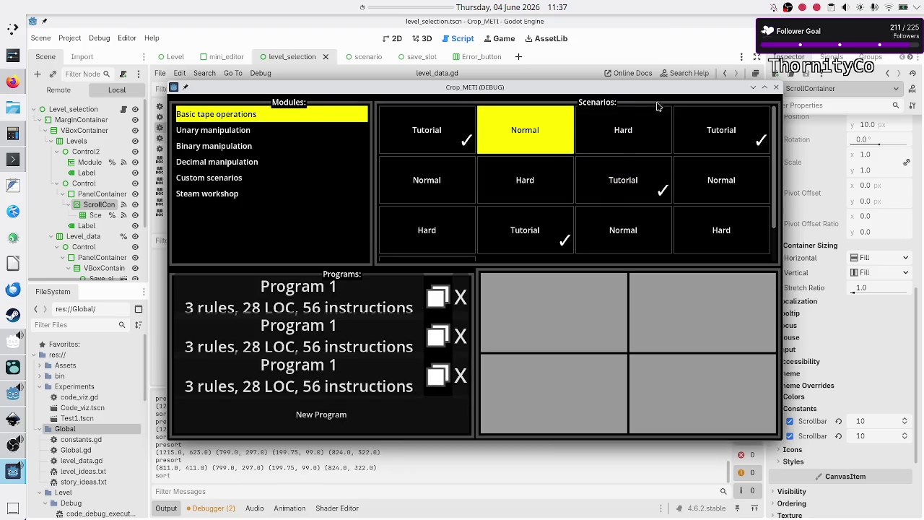
- Confirm Steam workshop has no scenarios, reselect the Basic tape operations top-row Normal tile, and stop the game
{"action": "left_click", "coordinate": [226, 201]}
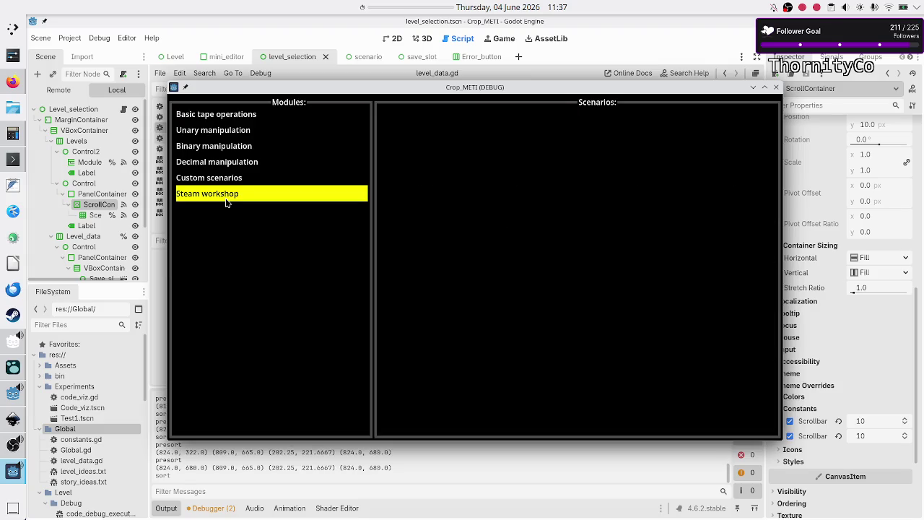
{"action": "left_click", "coordinate": [249, 115]}
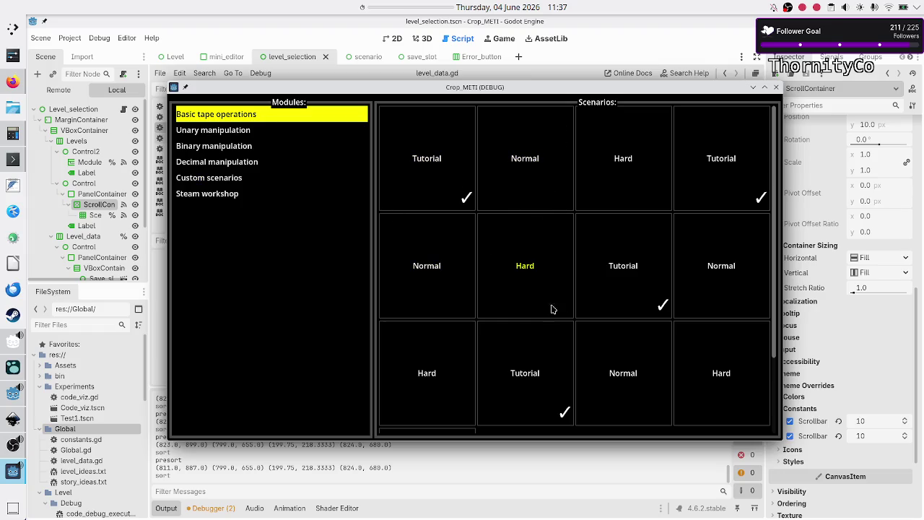
{"action": "scroll", "coordinate": [554, 231], "scroll_direction": "down", "scroll_amount": 2}
{"action": "scroll", "coordinate": [553, 231], "scroll_direction": "up", "scroll_amount": 2}
{"action": "left_click", "coordinate": [524, 127]}
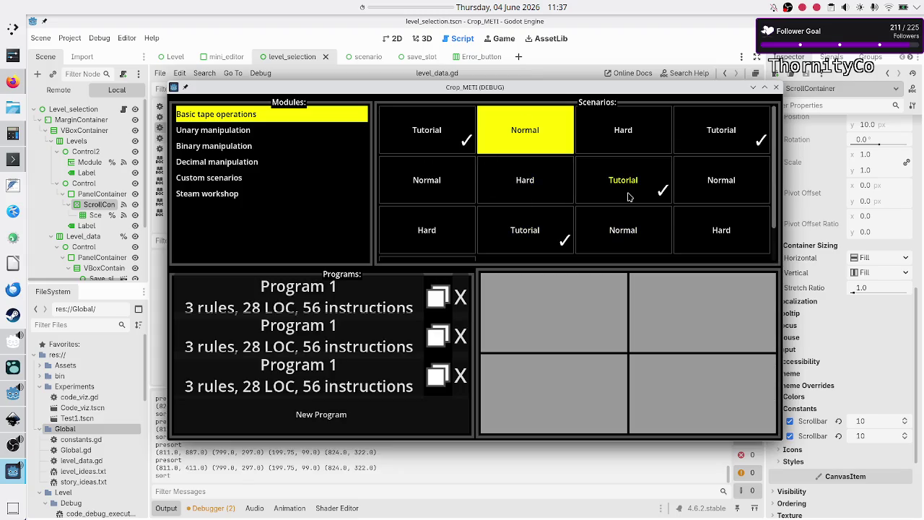
{"action": "left_click", "coordinate": [775, 87]}
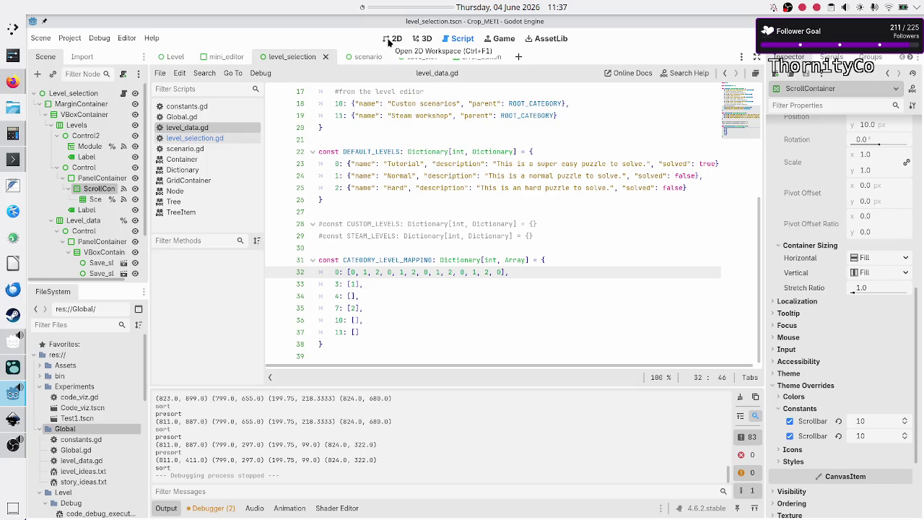
- In level_selection.gd, select the get_v_scroll_bar if condition on line 68
{"action": "left_click", "coordinate": [206, 139]}
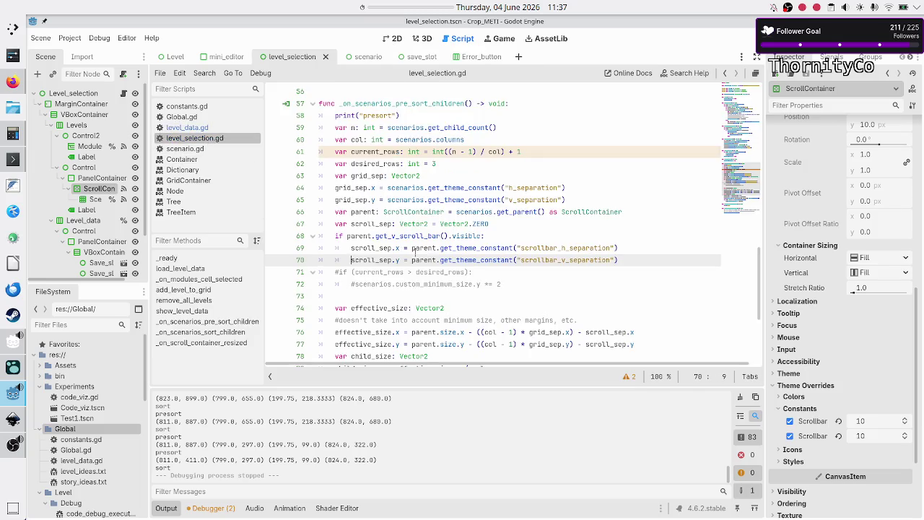
{"action": "double_click", "coordinate": [418, 236]}
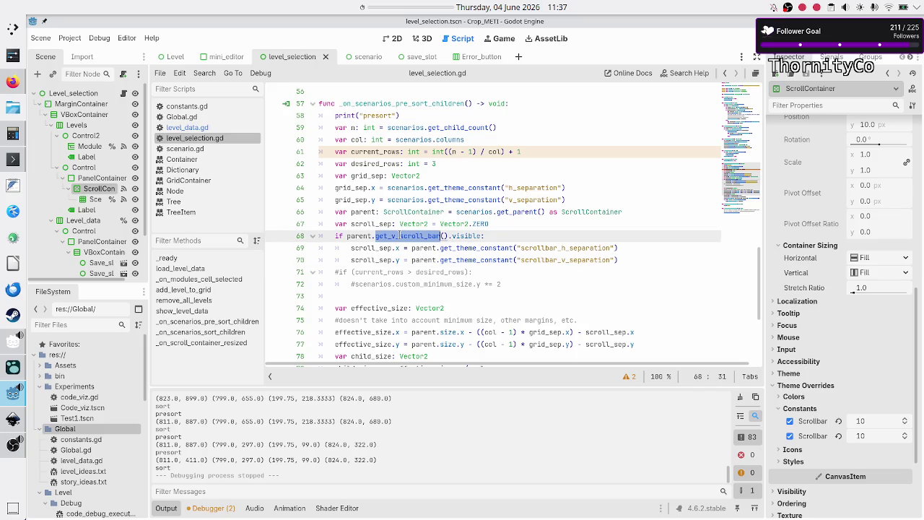
{"action": "left_click", "coordinate": [419, 238]}
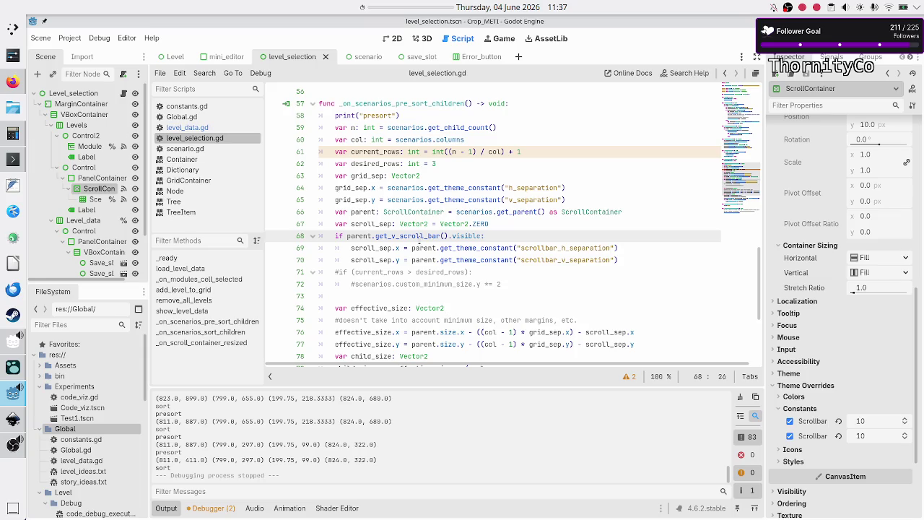
{"action": "key", "text": "Down"}
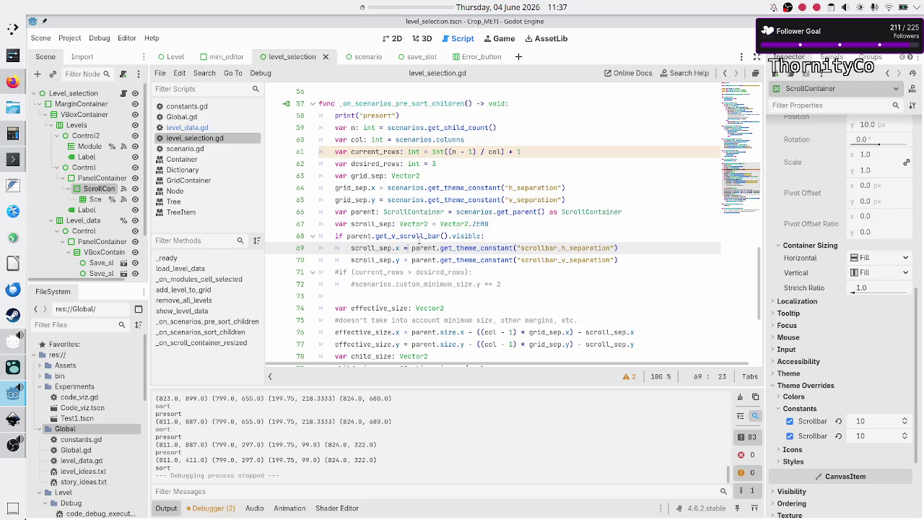
{"action": "key", "text": "shift+Left"}
{"action": "key", "text": "Up"}
{"action": "key", "text": "Left"}
{"action": "key", "text": "Home"}
{"action": "key", "text": "shift+End"}
{"action": "key", "text": "ctrl+c"}
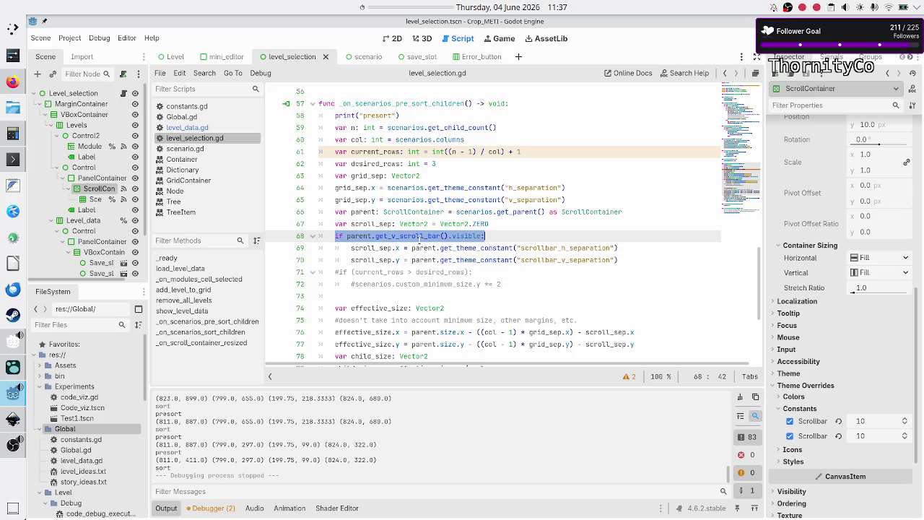
- Copy that condition onto a new line 70 and change it to get_h_scroll_bar
{"action": "key", "text": "Down"}
{"action": "key", "text": "End"}
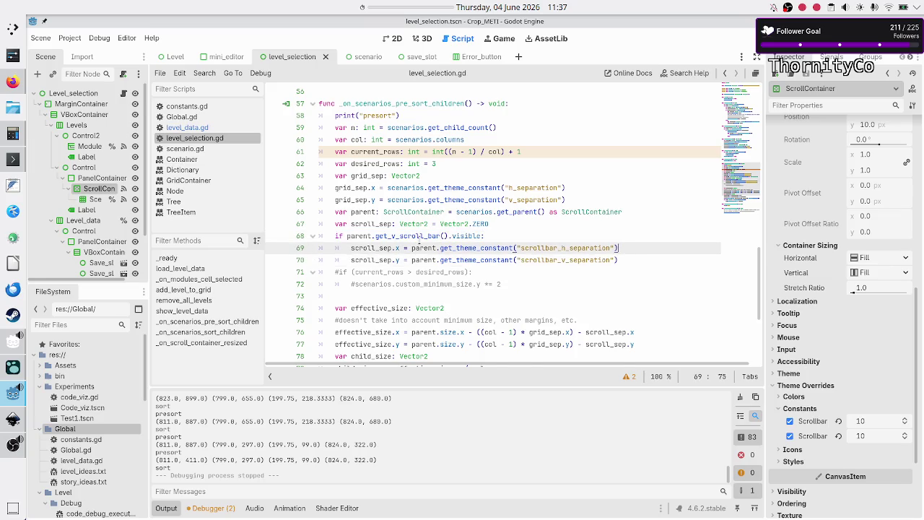
{"action": "key", "text": "Return"}
{"action": "key", "text": "BackSpace"}
{"action": "key", "text": "ctrl+v"}
{"action": "key", "text": "Home"}
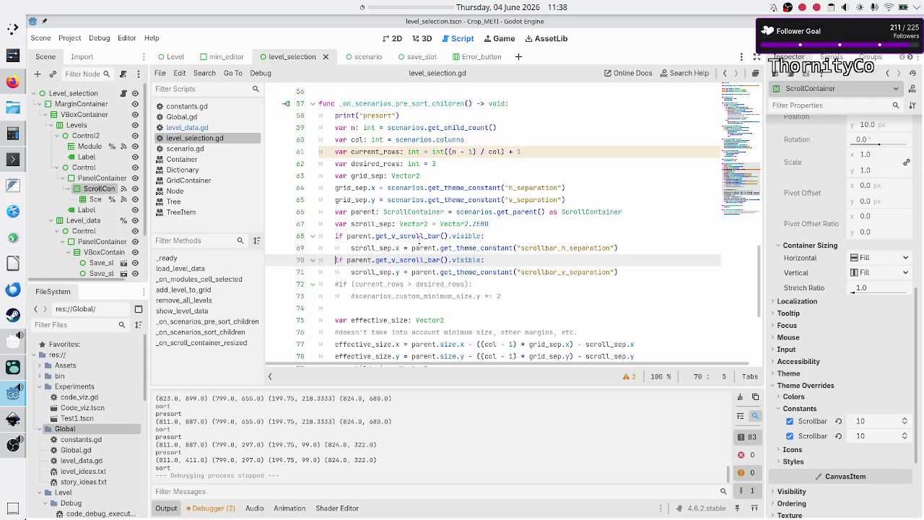
{"action": "key", "text": "Right"}
{"action": "key", "text": "Right"}
{"action": "key", "text": "Right"}
{"action": "key", "text": "BackSpace"}
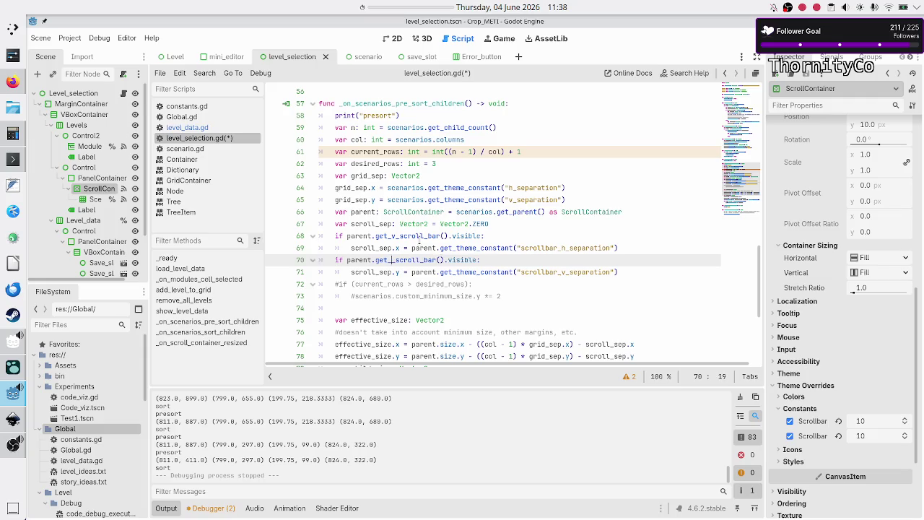
{"action": "type", "text": "h"}
{"action": "key", "text": "Escape"}
- Review the scroll_sep.x and scroll_sep.y lines, then save the script and run the project with F5
{"action": "key", "text": "Down"}
{"action": "key", "text": "shift+Right"}
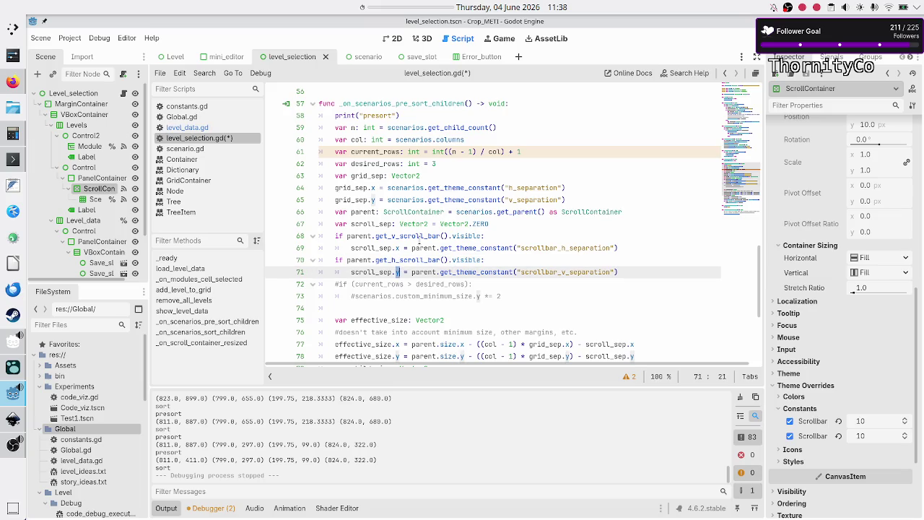
{"action": "key", "text": "Up"}
{"action": "key", "text": "Up"}
{"action": "key", "text": "Up"}
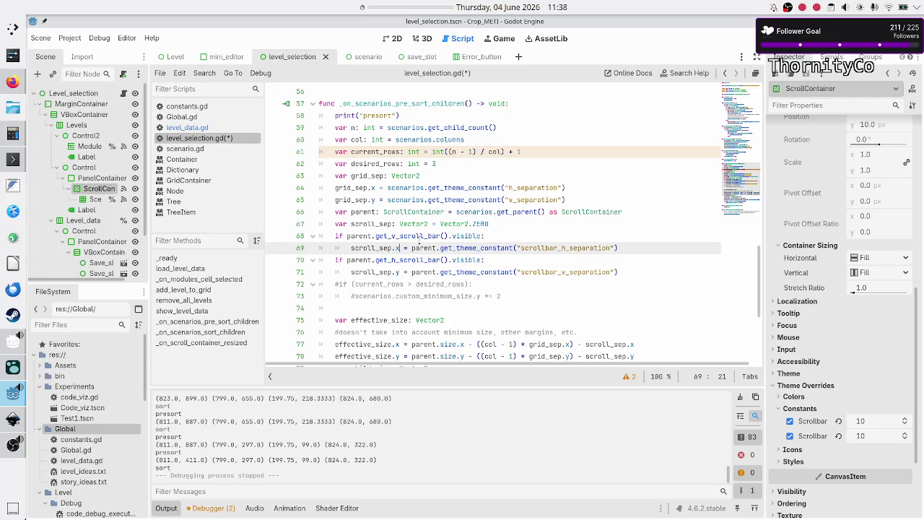
{"action": "key", "text": "End"}
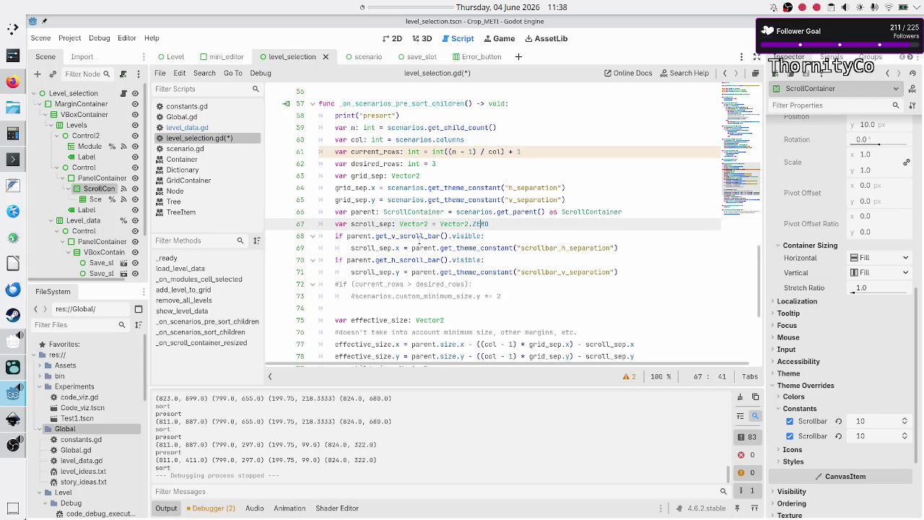
{"action": "key", "text": "shift+Left"}
{"action": "key", "text": "shift+Left"}
{"action": "key", "text": "shift+Left"}
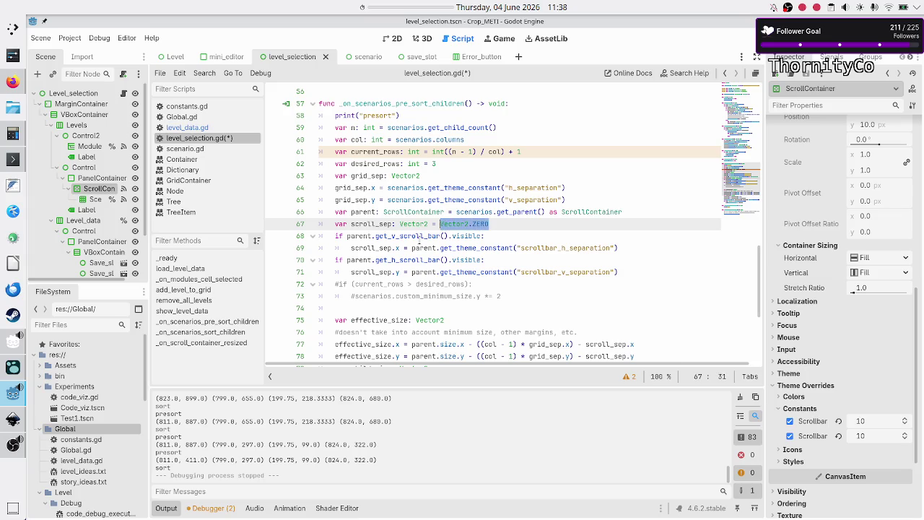
{"action": "key", "text": "Down"}
{"action": "key", "text": "Down"}
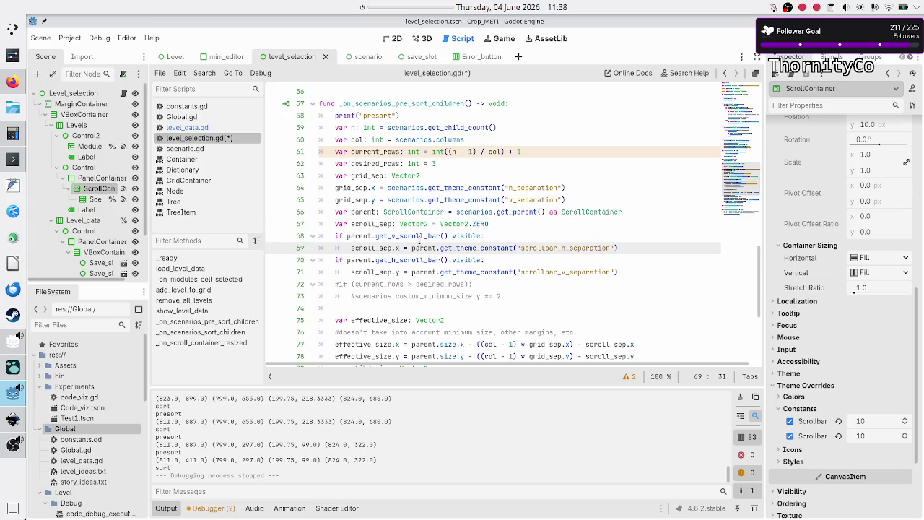
{"action": "key", "text": "Left"}
{"action": "key", "text": "Left"}
{"action": "key", "text": "Left"}
{"action": "key", "text": "Down"}
{"action": "key", "text": "Down"}
{"action": "key", "text": "shift+Right"}
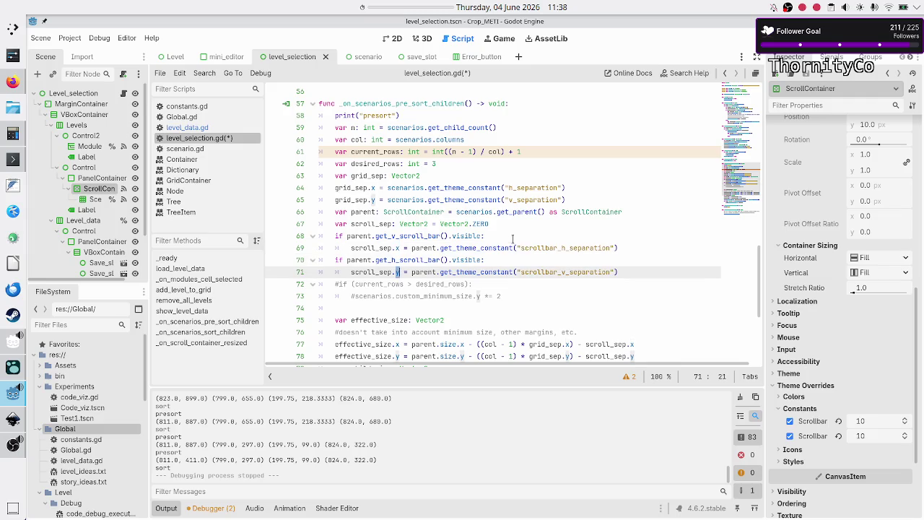
{"action": "key", "text": "Up"}
{"action": "key", "text": "Up"}
{"action": "key", "text": "Up"}
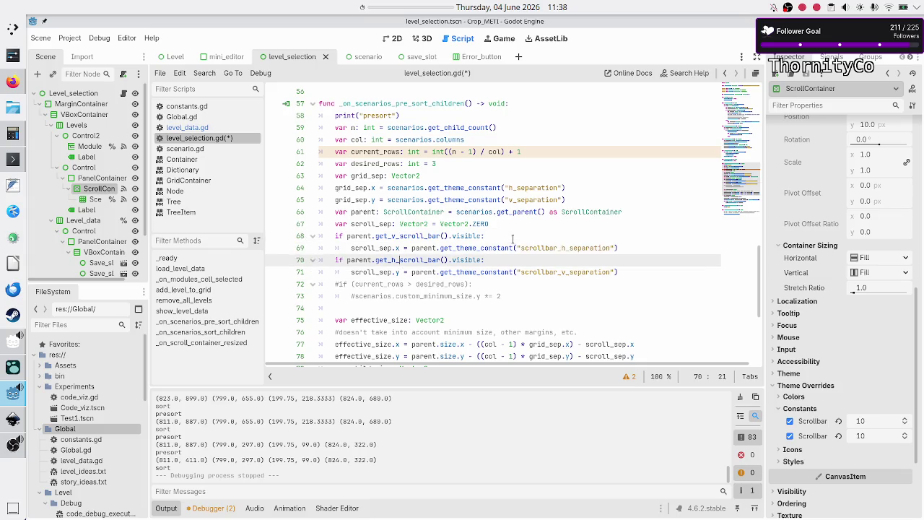
{"action": "key", "text": "Down"}
{"action": "key", "text": "Down"}
{"action": "key", "text": "Down"}
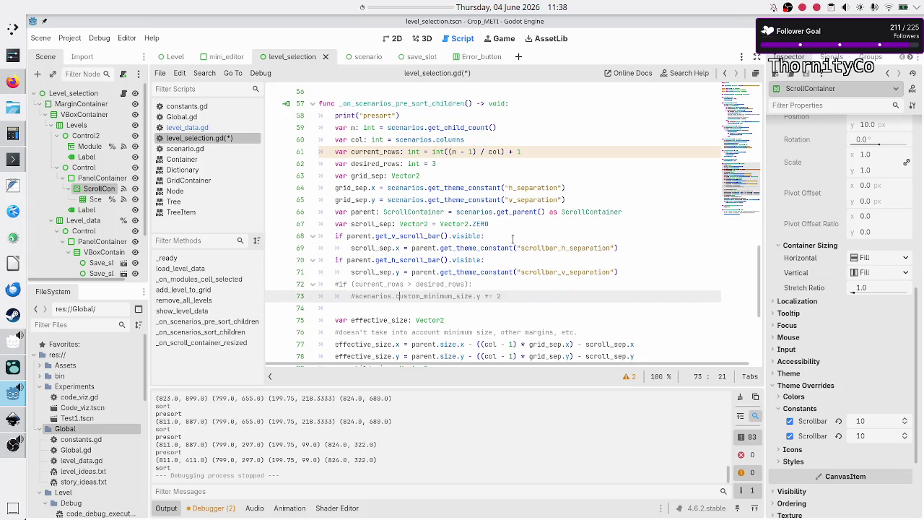
{"action": "key", "text": "Up"}
{"action": "key", "text": "ctrl+s"}
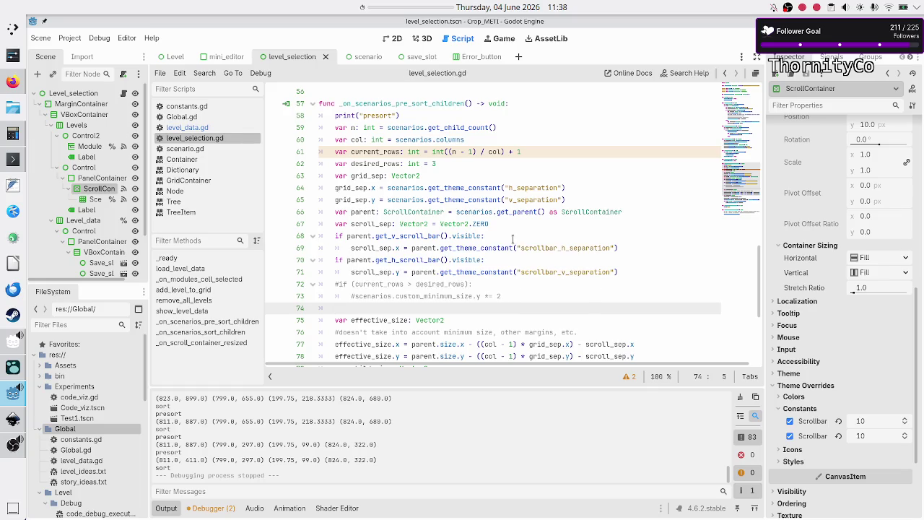
{"action": "key", "text": "F5"}
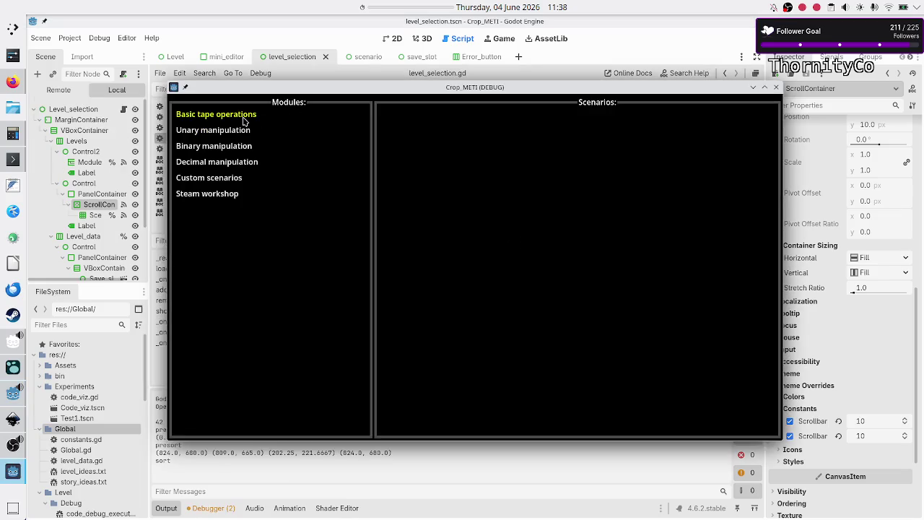
- Show the Basic tape operations scenarios and choose the first Normal scenario
{"action": "left_click", "coordinate": [243, 120]}
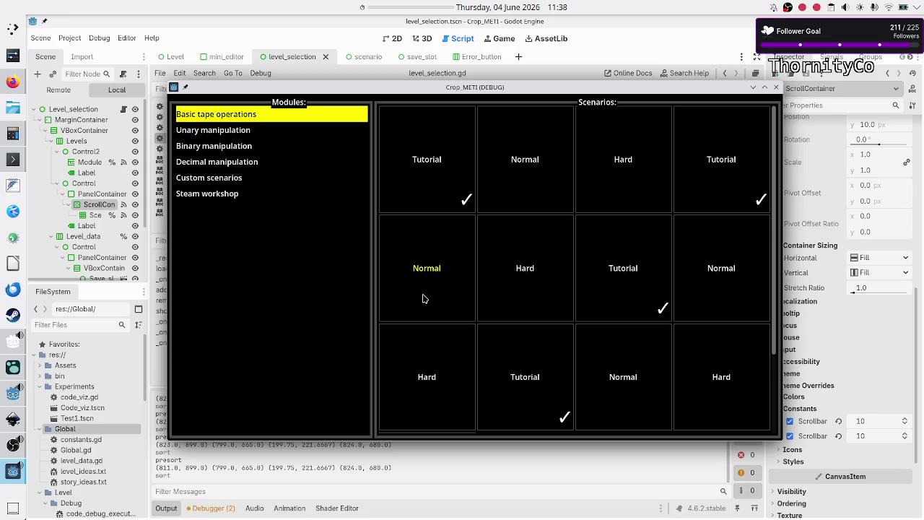
{"action": "scroll", "coordinate": [529, 339], "scroll_direction": "down", "scroll_amount": 3}
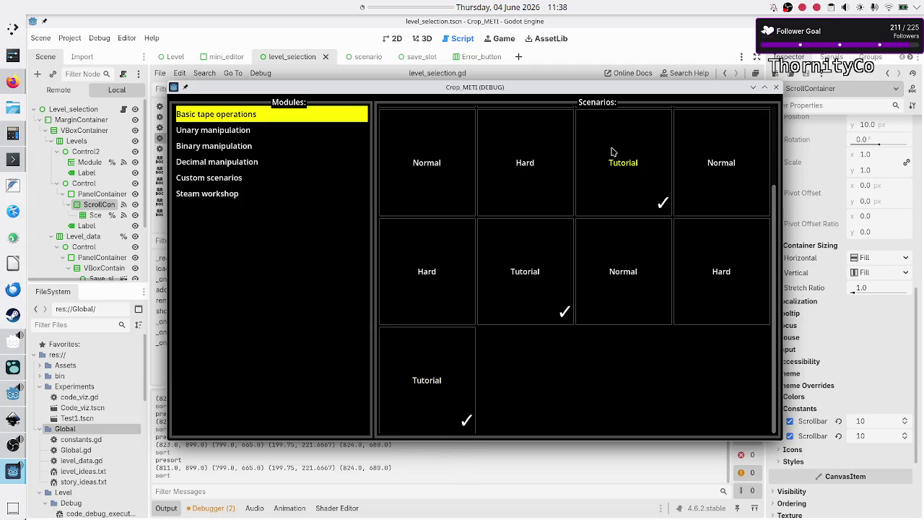
{"action": "left_click", "coordinate": [423, 166]}
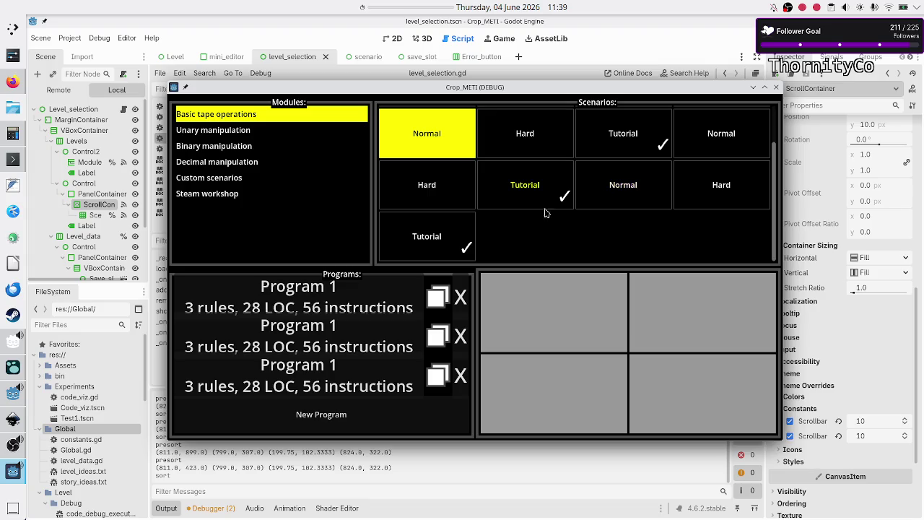
{"action": "scroll", "coordinate": [541, 206], "scroll_direction": "up", "scroll_amount": 1}
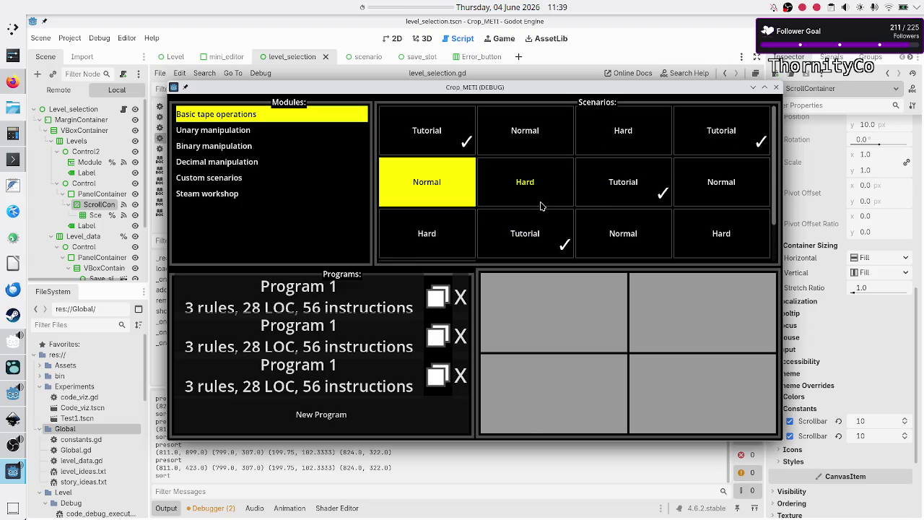
{"action": "scroll", "coordinate": [541, 207], "scroll_direction": "down", "scroll_amount": 1}
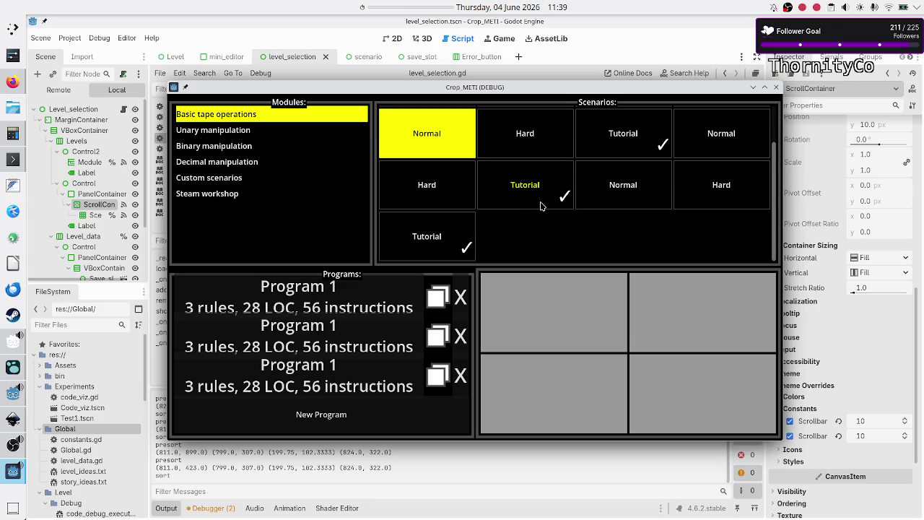
- Maximise and restore the game window, test scrolling the Scenarios grid, then stop the game
{"action": "double_click", "coordinate": [530, 91]}
{"action": "scroll", "coordinate": [489, 150], "scroll_direction": "down", "scroll_amount": 1}
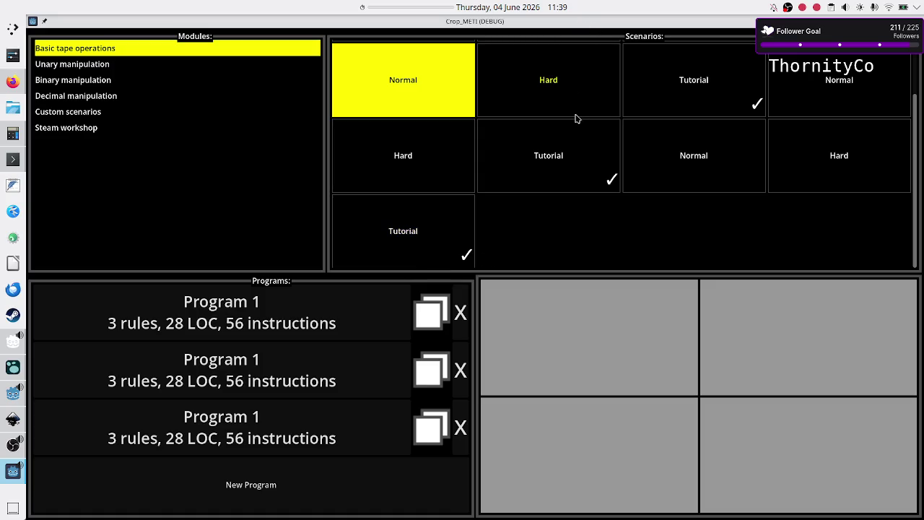
{"action": "double_click", "coordinate": [594, 23]}
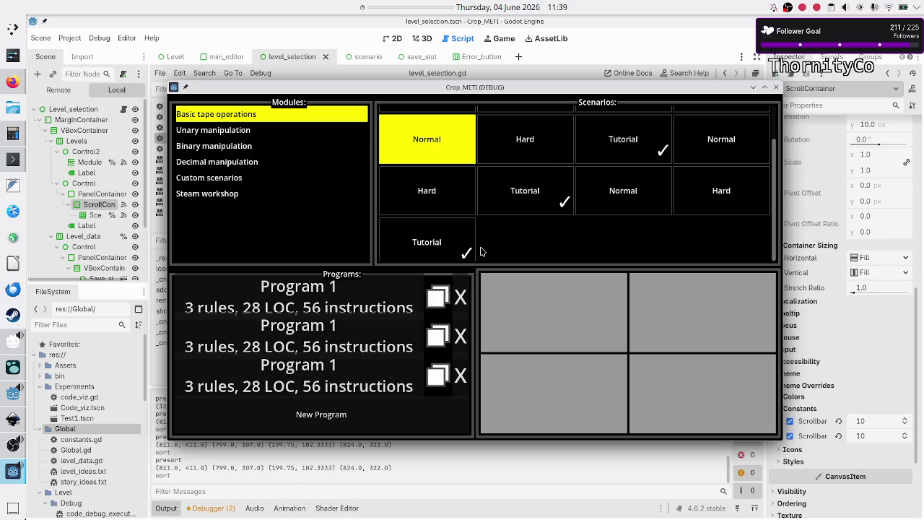
{"action": "scroll", "coordinate": [562, 220], "scroll_direction": "up", "scroll_amount": 1}
{"action": "scroll", "coordinate": [563, 217], "scroll_direction": "down", "scroll_amount": 1}
{"action": "scroll", "coordinate": [564, 215], "scroll_direction": "up", "scroll_amount": 1}
{"action": "scroll", "coordinate": [565, 215], "scroll_direction": "down", "scroll_amount": 1}
{"action": "scroll", "coordinate": [564, 227], "scroll_direction": "up", "scroll_amount": 1}
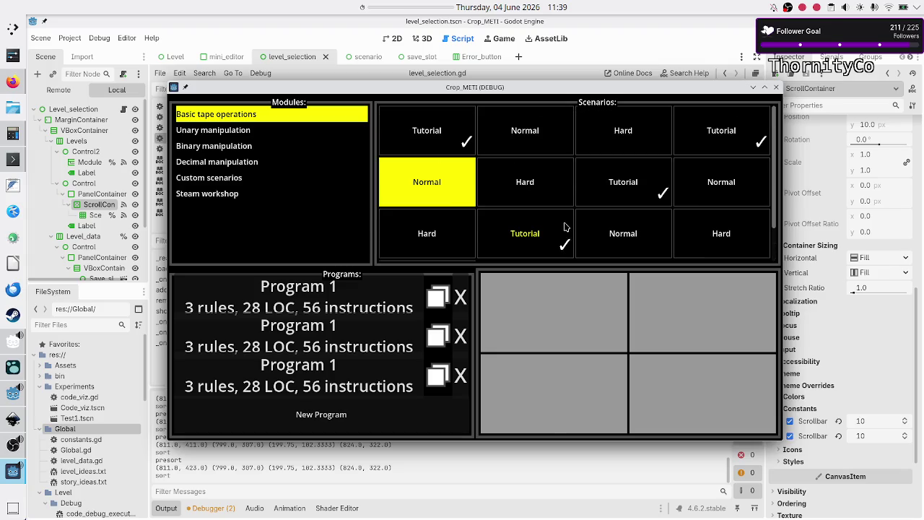
{"action": "scroll", "coordinate": [564, 228], "scroll_direction": "down", "scroll_amount": 1}
{"action": "scroll", "coordinate": [565, 227], "scroll_direction": "up", "scroll_amount": 1}
{"action": "left_click", "coordinate": [777, 88]}
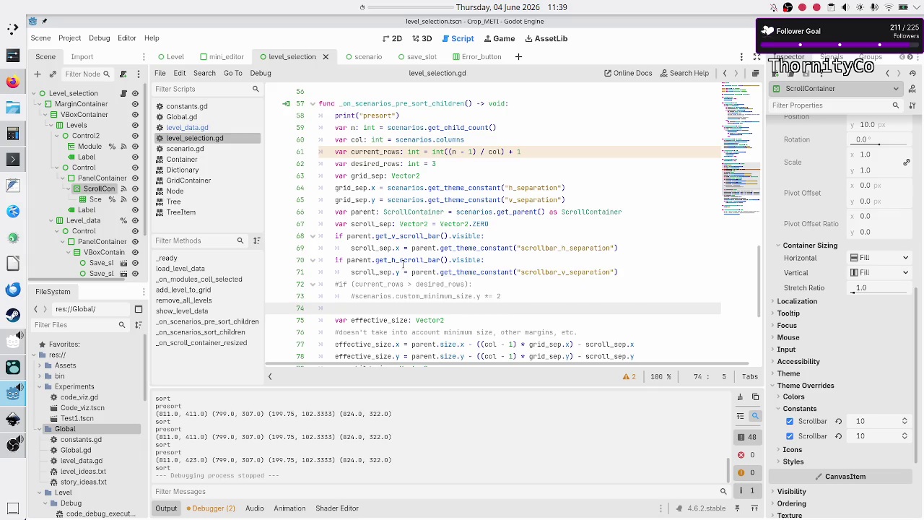
- Change line 67 from Vector2.ZERO to Vector2(2,2) and rerun the game with F5
{"action": "left_click", "coordinate": [499, 224]}
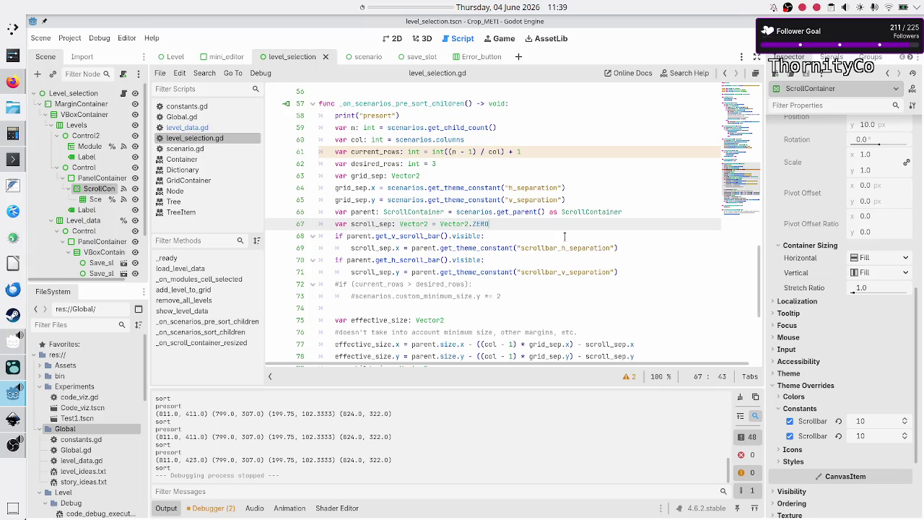
{"action": "key", "text": "BackSpace"}
{"action": "key", "text": "BackSpace"}
{"action": "key", "text": "BackSpace"}
{"action": "key", "text": "BackSpace"}
{"action": "key", "text": "BackSpace"}
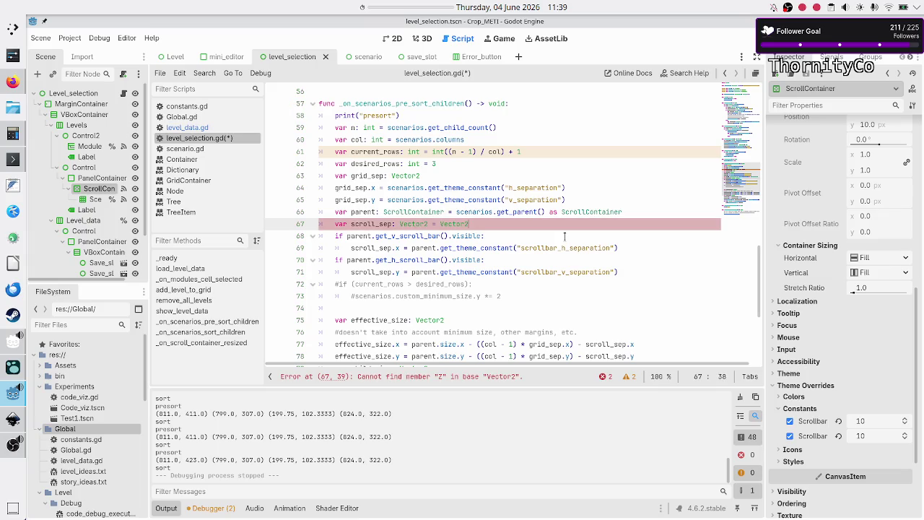
{"action": "type", "text": "(2,2"}
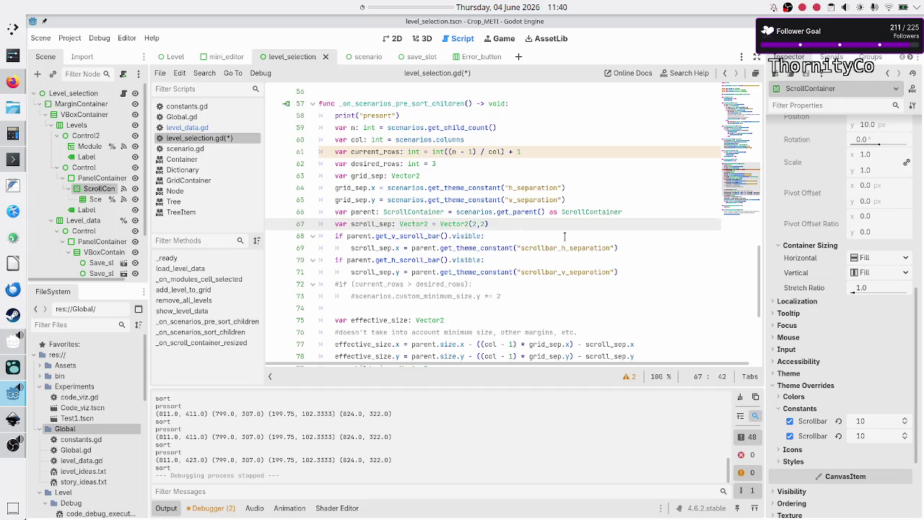
{"action": "key", "text": "F5"}
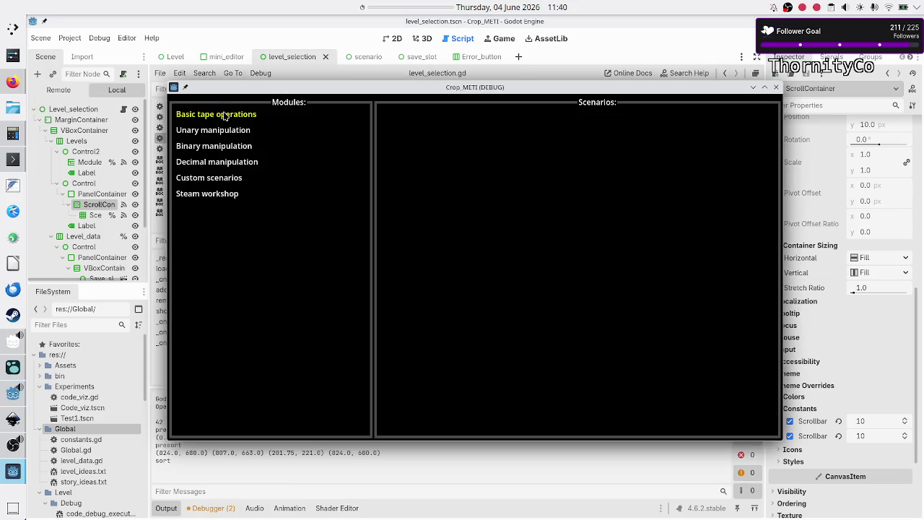
- Show Basic tape operations, maximise the game, pick the last Tutorial then the Hard scenario, and close it
{"action": "left_click", "coordinate": [224, 114]}
{"action": "scroll", "coordinate": [577, 251], "scroll_direction": "down", "scroll_amount": 3}
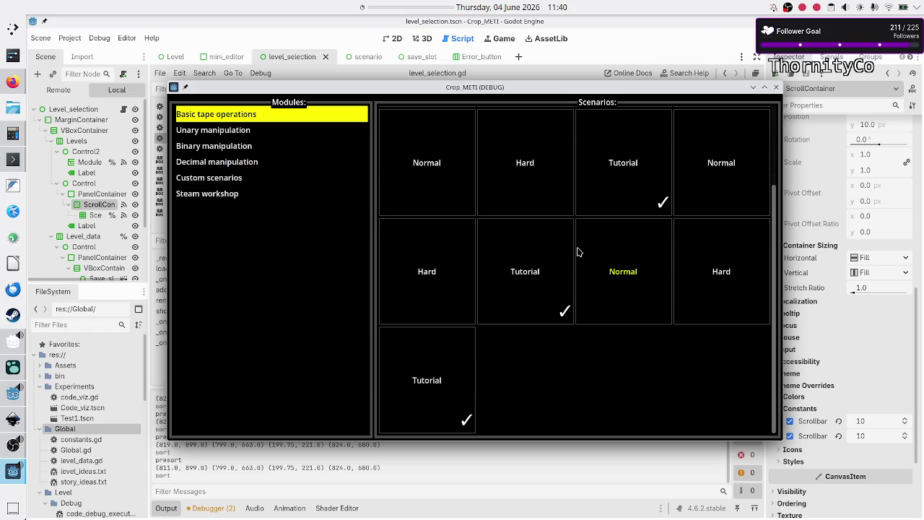
{"action": "scroll", "coordinate": [578, 251], "scroll_direction": "up", "scroll_amount": 3}
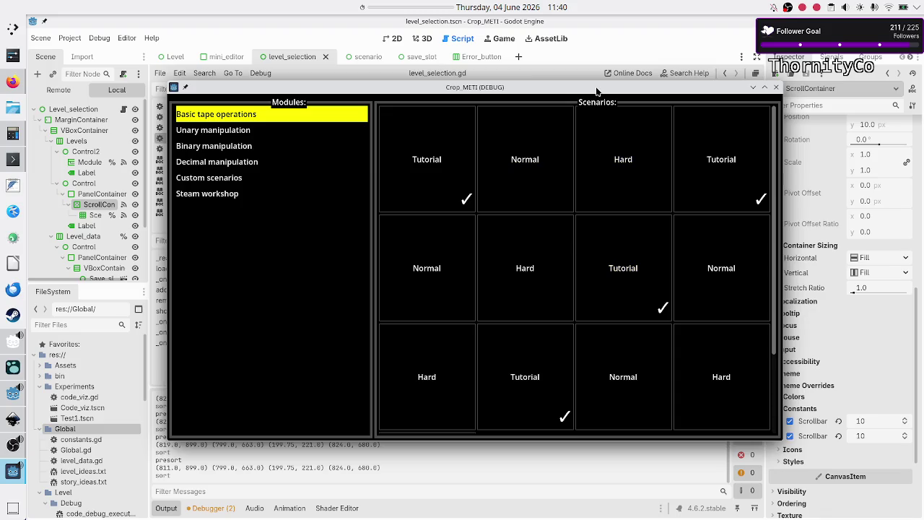
{"action": "double_click", "coordinate": [596, 87]}
{"action": "scroll", "coordinate": [542, 169], "scroll_direction": "down", "scroll_amount": 3}
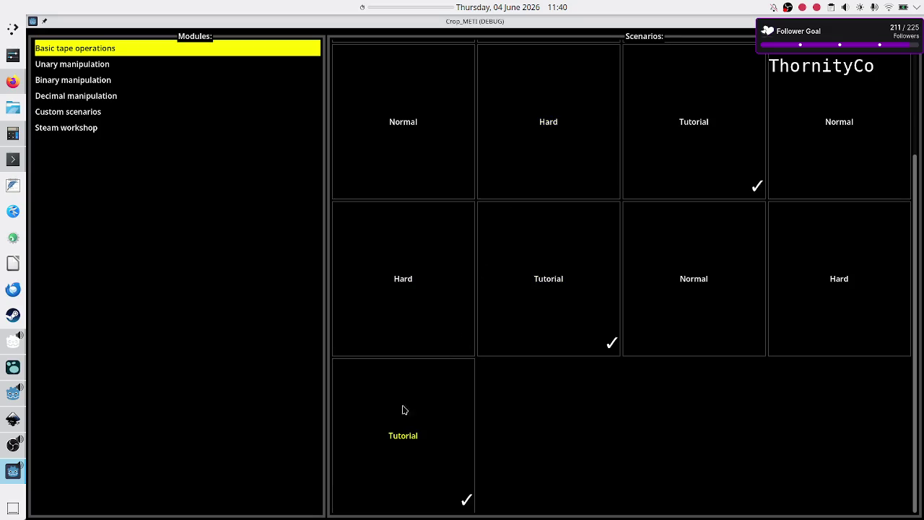
{"action": "left_click", "coordinate": [449, 437]}
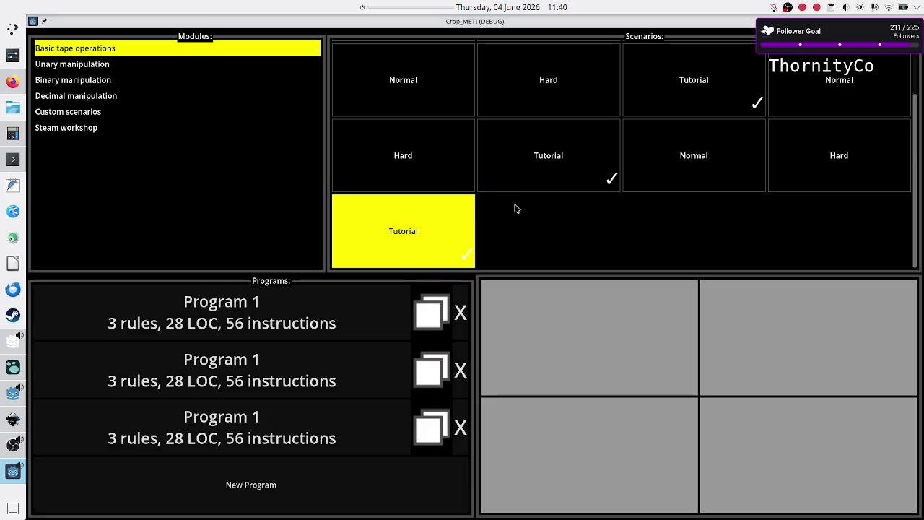
{"action": "left_click", "coordinate": [455, 169]}
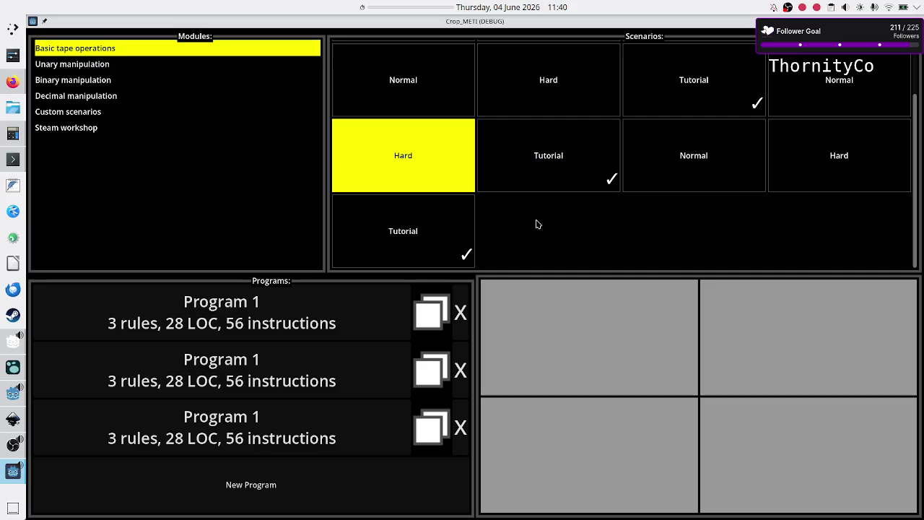
{"action": "key", "text": "alt+F4"}
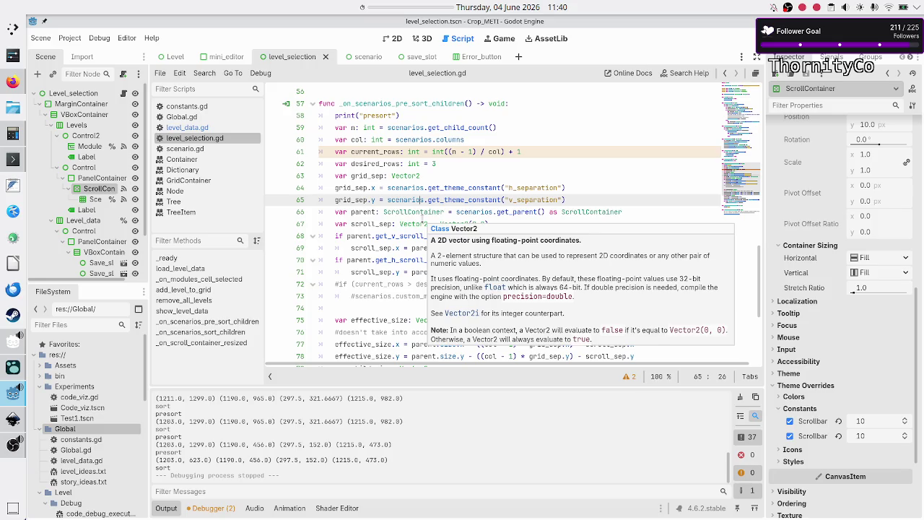
- Start a three-minute panel countdown and mute the microphone in OBS Studio
{"action": "left_click", "coordinate": [416, 6]}
{"action": "left_click", "coordinate": [443, 207]}
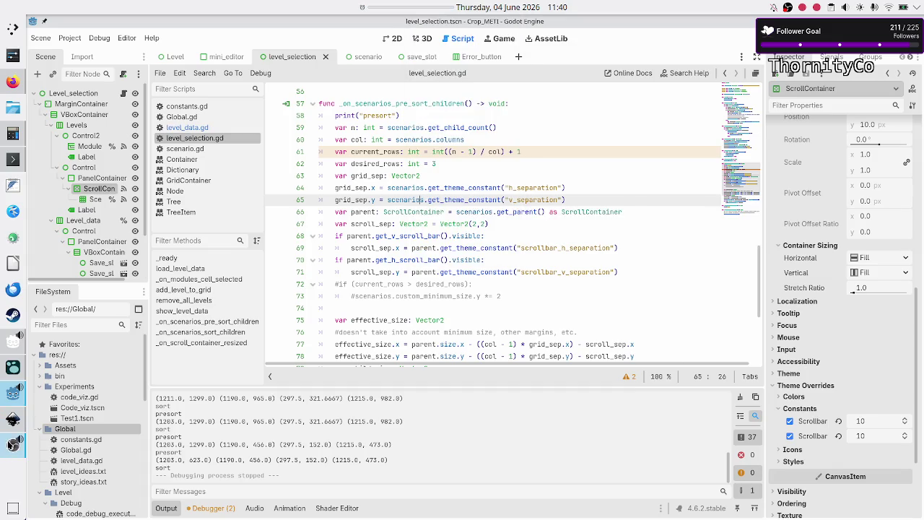
{"action": "left_click", "coordinate": [13, 444]}
{"action": "left_click", "coordinate": [312, 428]}
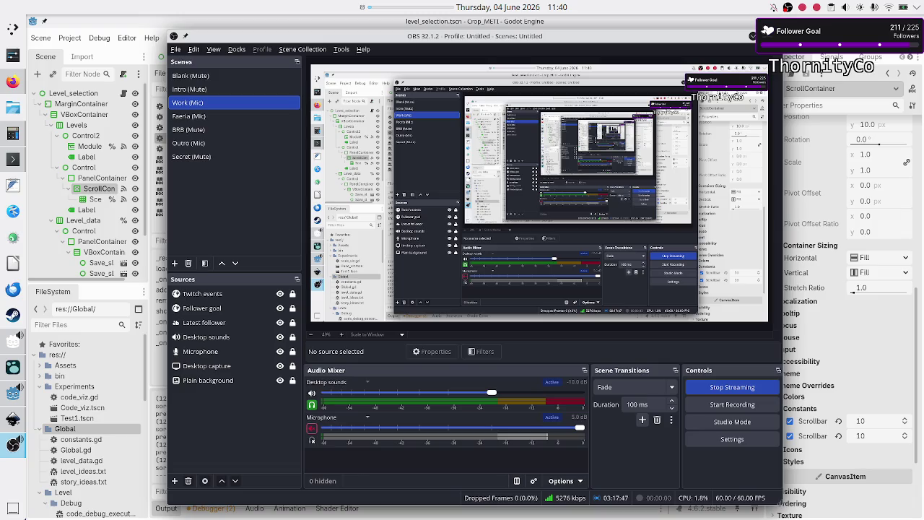
- Switch back to the Godot editor with Alt+Tab and check the running countdown timer
{"action": "key", "text": "alt+Tab"}
{"action": "left_click", "coordinate": [396, 12]}
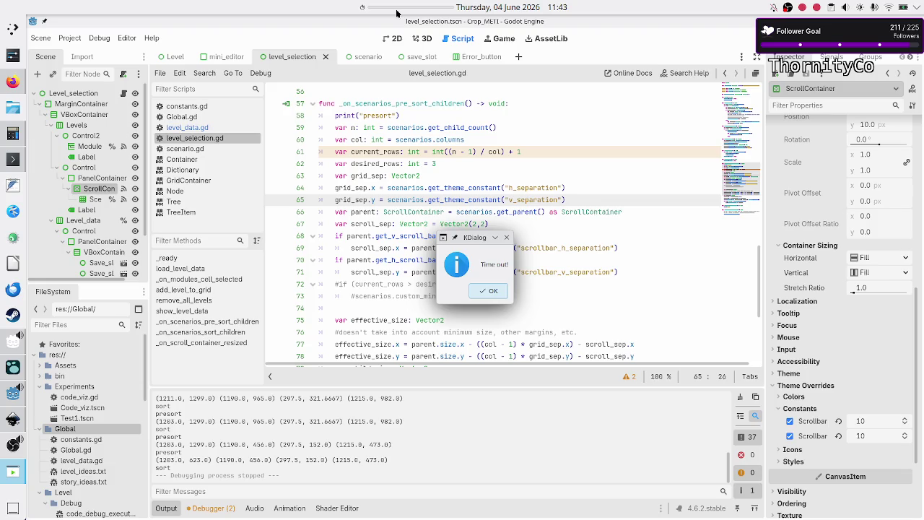
- Dismiss the Time out! notice and start a new countdown from the timer applet's presets
{"action": "left_click", "coordinate": [490, 294]}
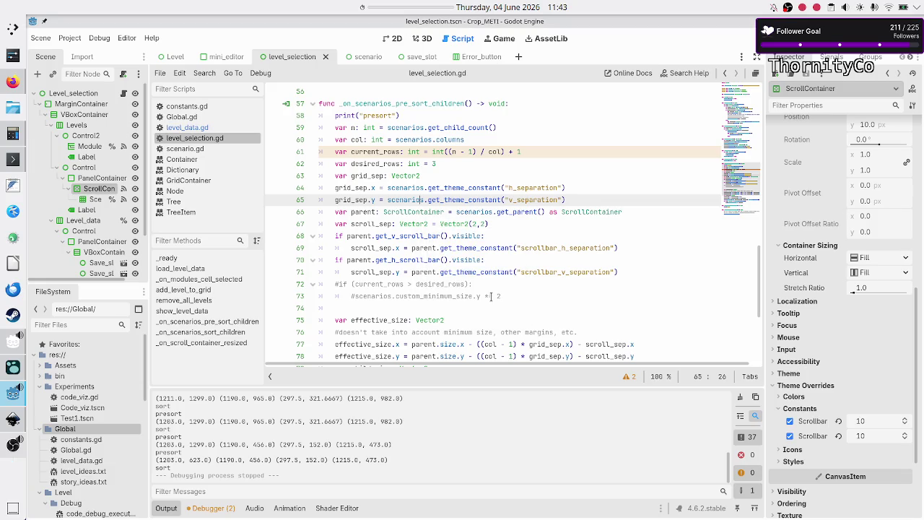
{"action": "left_click", "coordinate": [404, 7]}
{"action": "left_click", "coordinate": [406, 9]}
{"action": "right_click", "coordinate": [405, 9]}
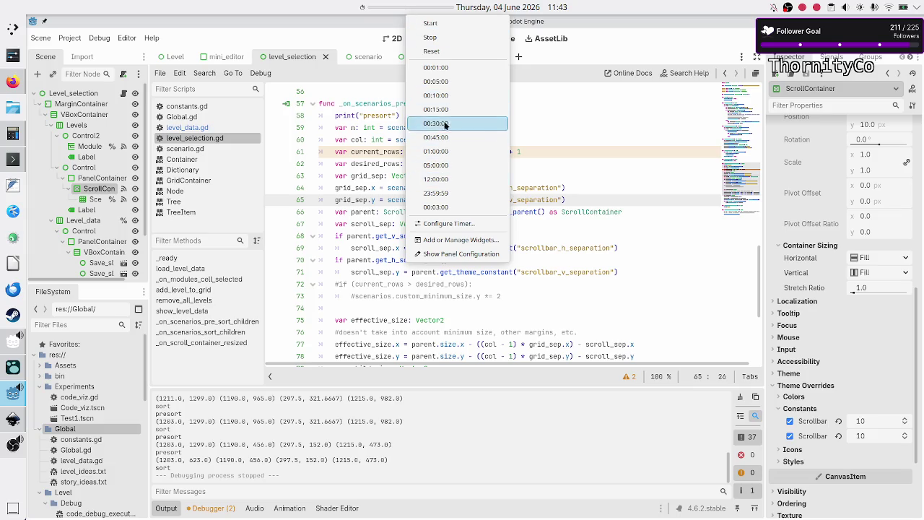
{"action": "left_click", "coordinate": [442, 151]}
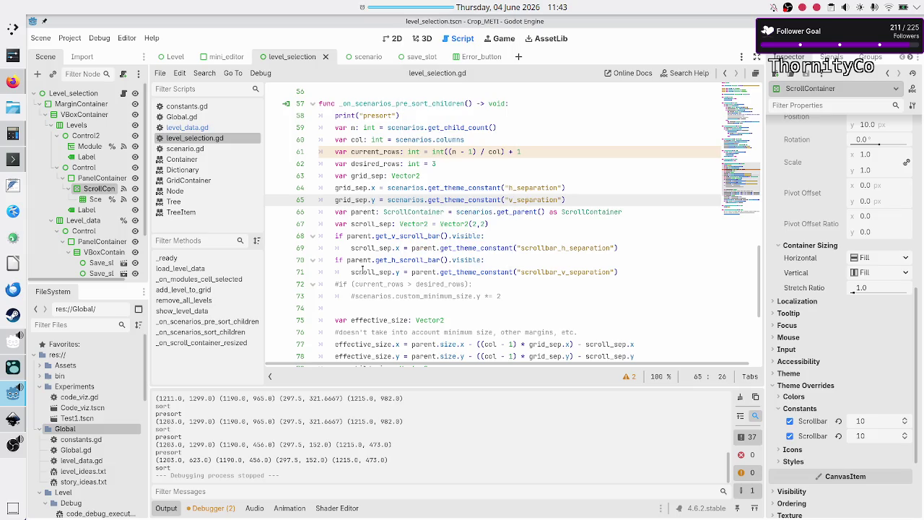
- Unmute the microphone in OBS Studio and minimise OBS to return to level_selection.gd
{"action": "left_click", "coordinate": [13, 444]}
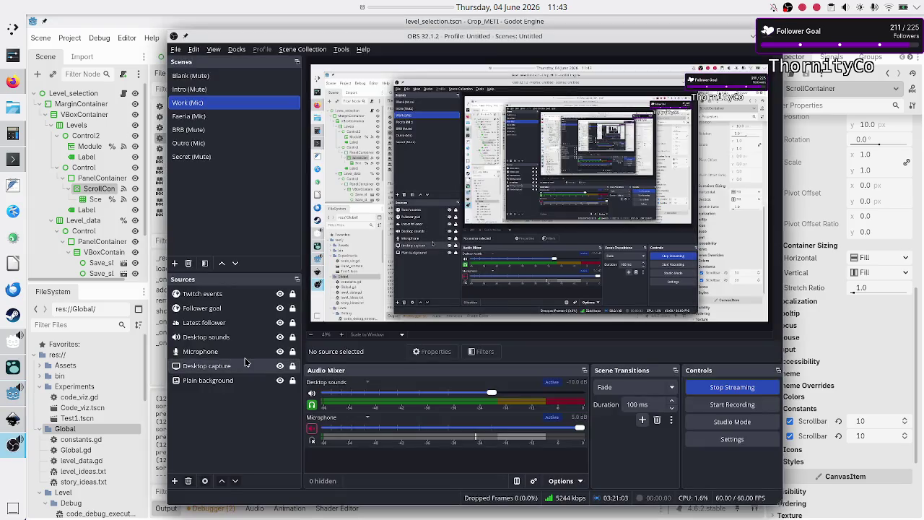
{"action": "left_click", "coordinate": [313, 428]}
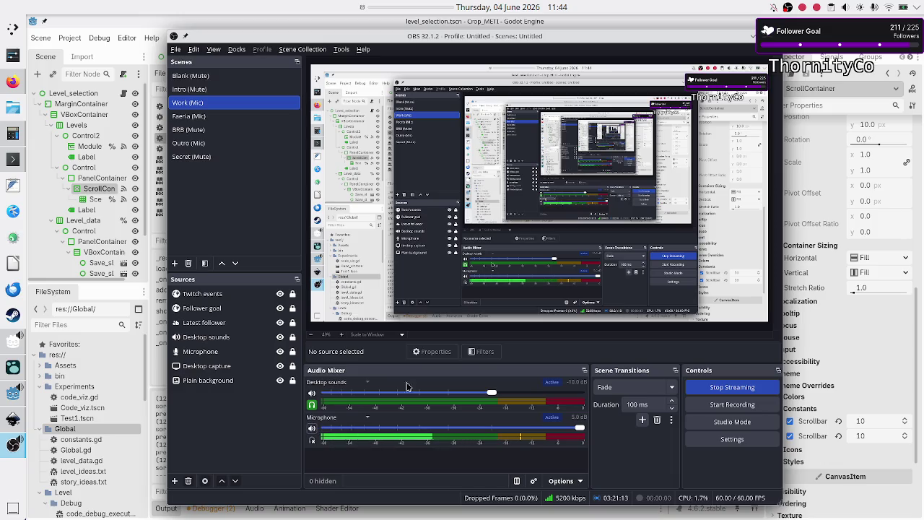
{"action": "left_click", "coordinate": [750, 40]}
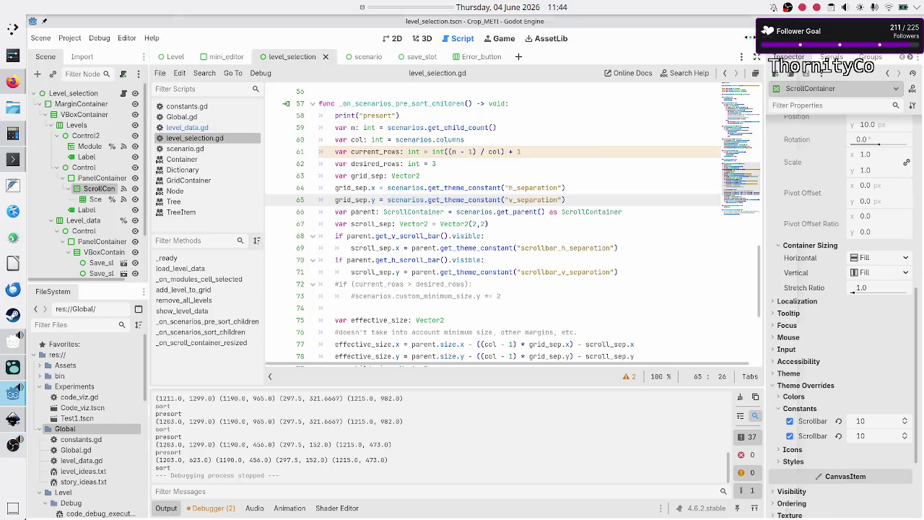
{"action": "left_click", "coordinate": [412, 127]}
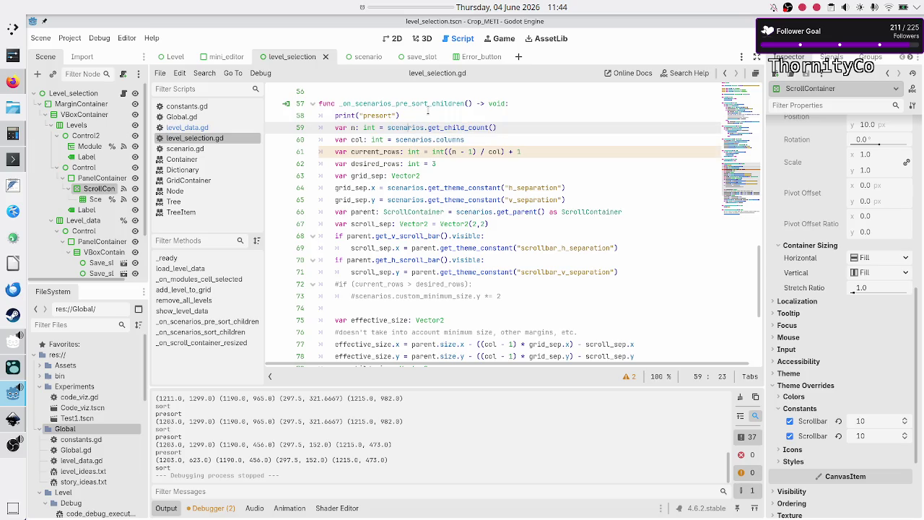
- Inspect lines 58, 63 and the line 70 horizontal scroll bar check, then run the project
{"action": "left_click", "coordinate": [427, 114]}
{"action": "left_click", "coordinate": [435, 175]}
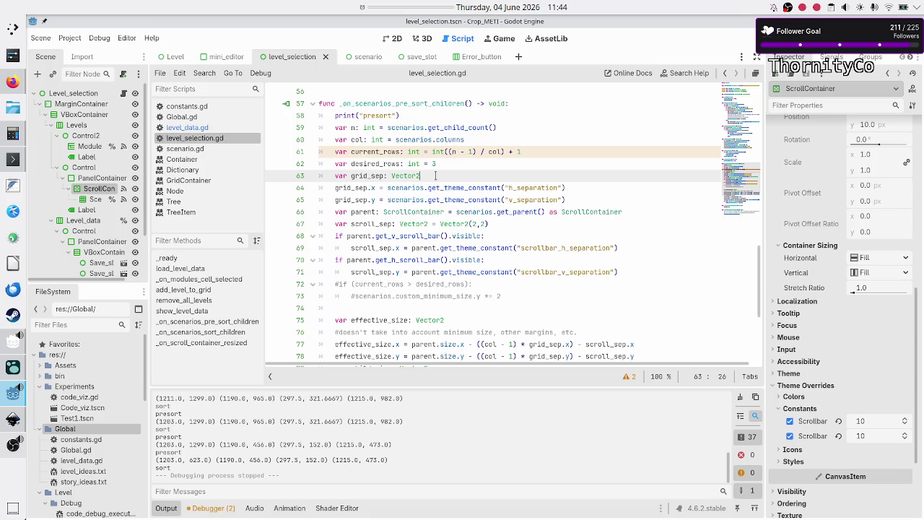
{"action": "scroll", "coordinate": [432, 202], "scroll_direction": "down", "scroll_amount": 2}
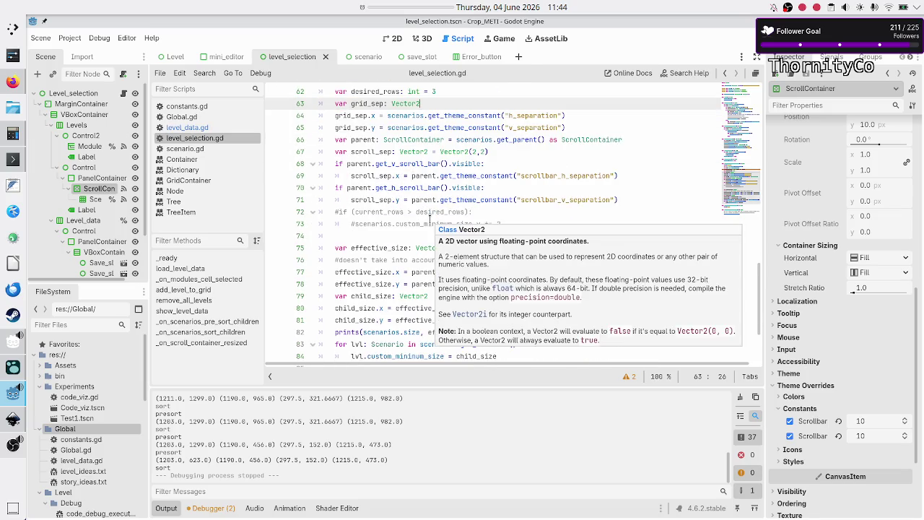
{"action": "left_click", "coordinate": [431, 188]}
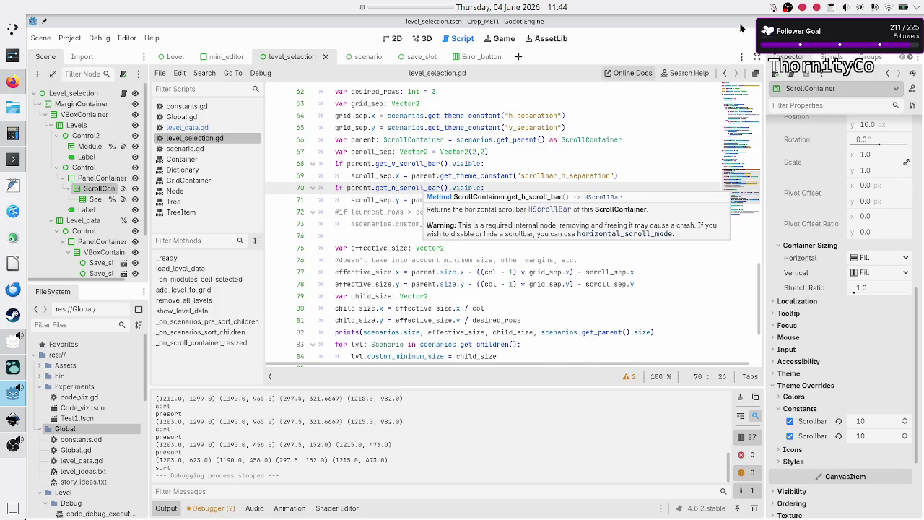
{"action": "left_click", "coordinate": [755, 38]}
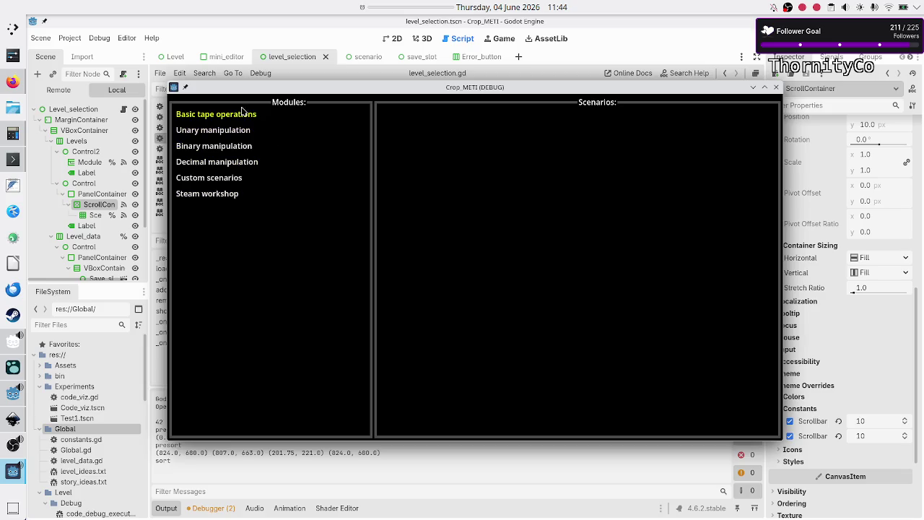
- View Basic tape operations, close the game, trim category 0's level list in level_data.gd, and rerun
{"action": "left_click", "coordinate": [239, 118]}
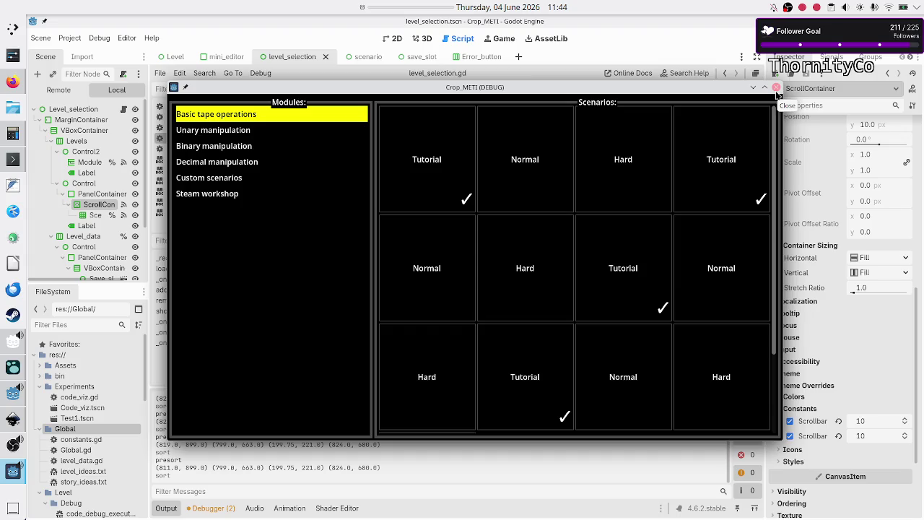
{"action": "left_click", "coordinate": [777, 89]}
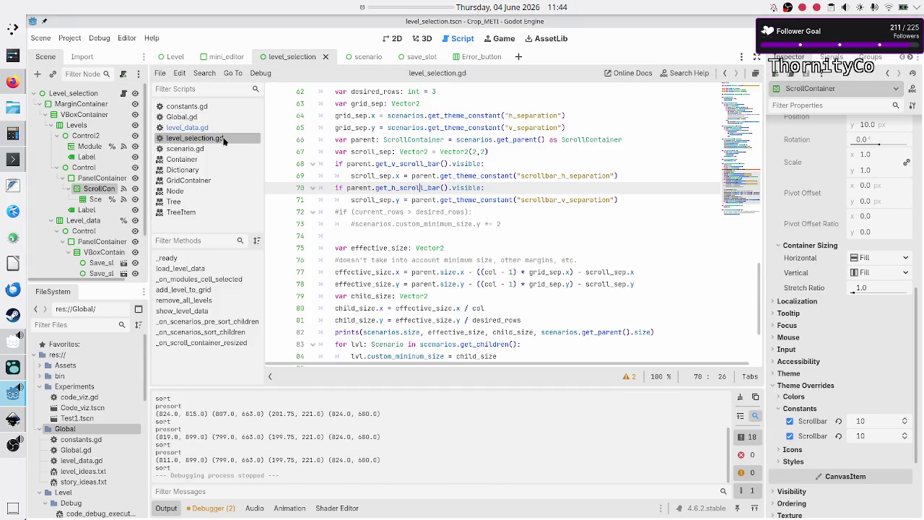
{"action": "left_click", "coordinate": [187, 127]}
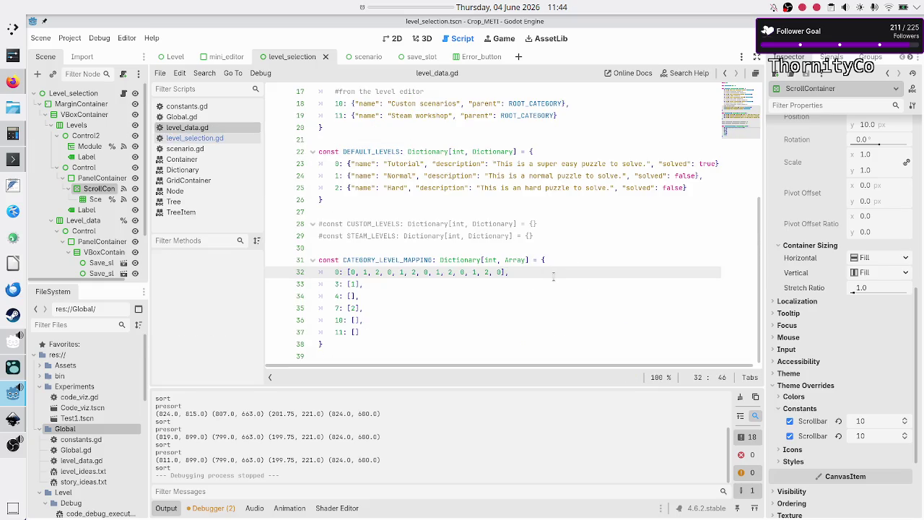
{"action": "key", "text": "BackSpace"}
{"action": "key", "text": "BackSpace"}
{"action": "key", "text": "BackSpace"}
{"action": "key", "text": "BackSpace"}
{"action": "key", "text": "BackSpace"}
{"action": "key", "text": "BackSpace"}
{"action": "key", "text": "F6"}
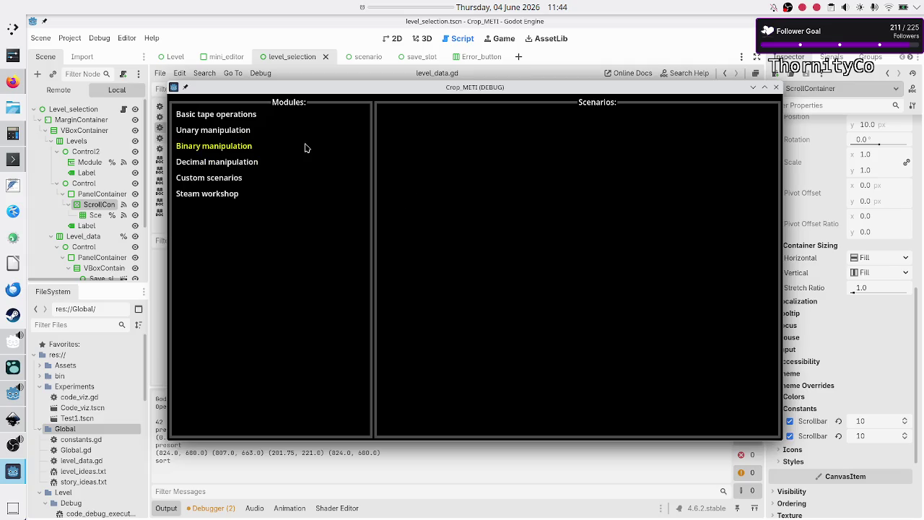
- Show Basic tape operations' Tutorial and Normal scenarios and maximize the game window
{"action": "left_click", "coordinate": [242, 115]}
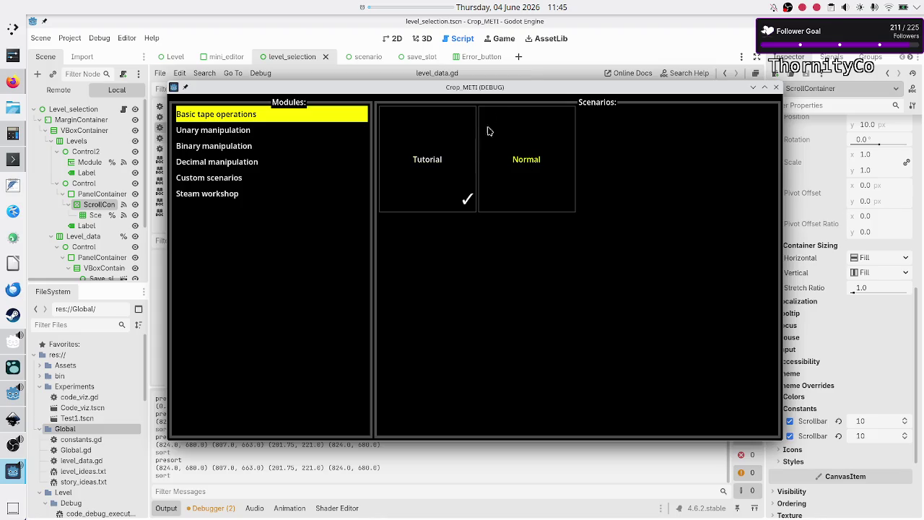
{"action": "double_click", "coordinate": [527, 87]}
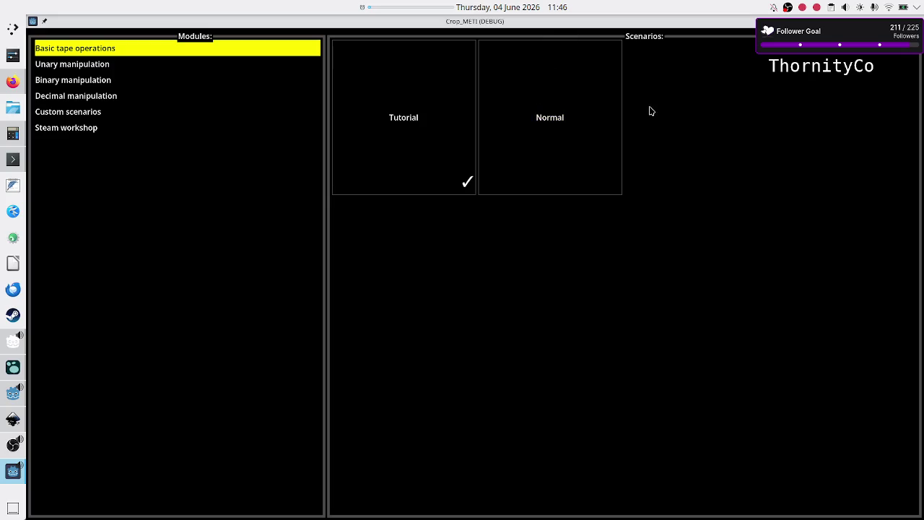
- Toggle the game window between maximized and restored, leaving it at the smaller size
{"action": "double_click", "coordinate": [574, 22]}
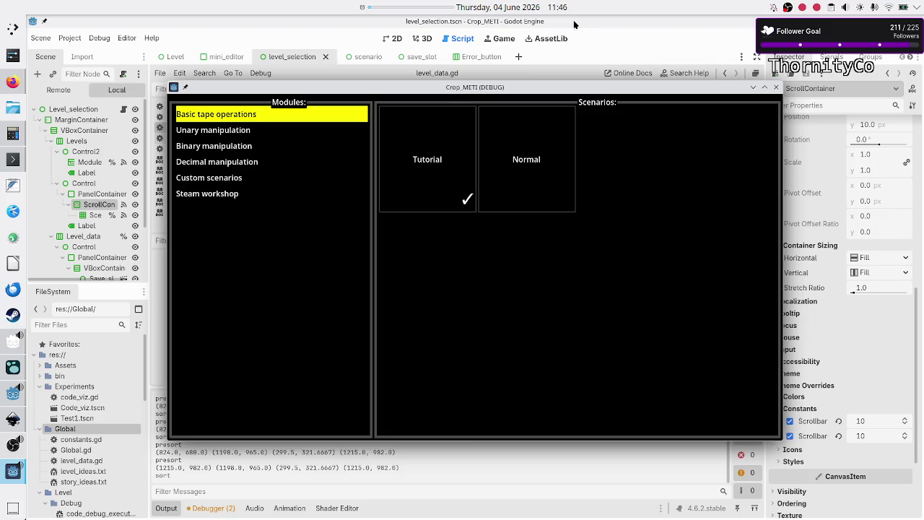
{"action": "double_click", "coordinate": [552, 89]}
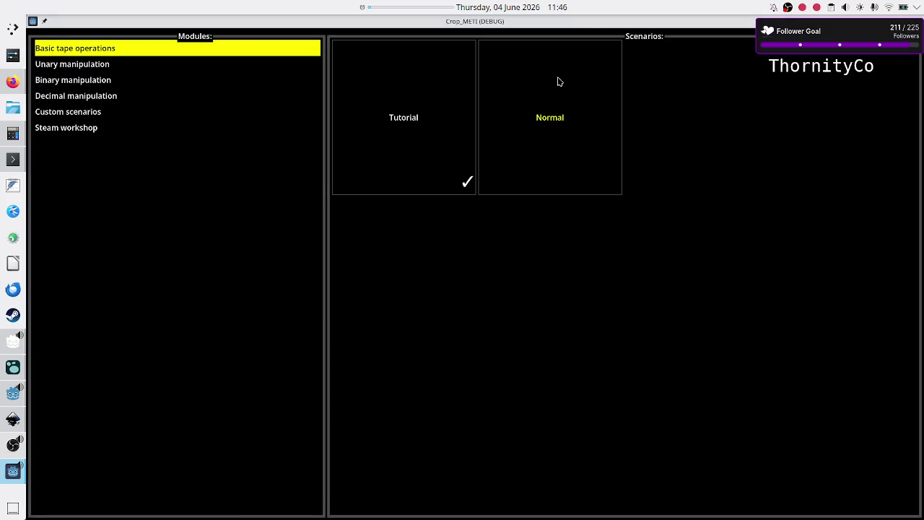
{"action": "double_click", "coordinate": [590, 21]}
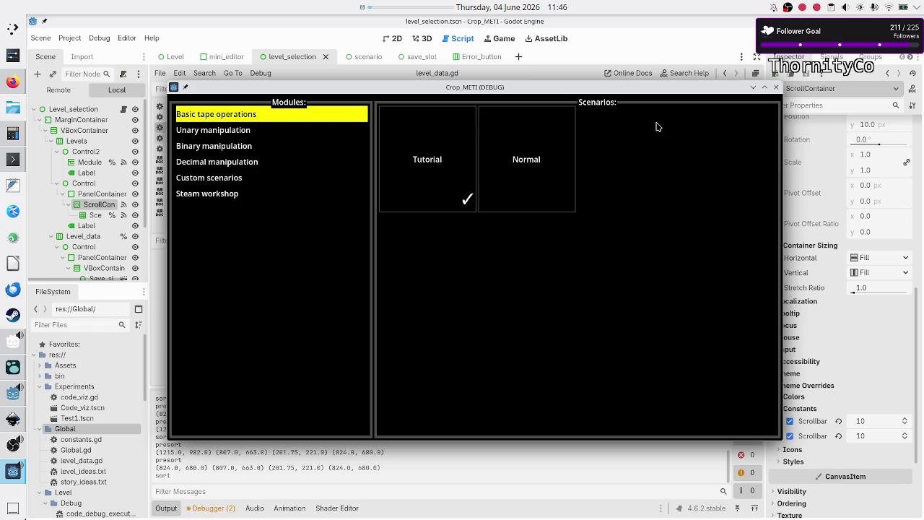
- Maximize the game window and open the Normal scenario to view its programs
{"action": "mouse_move", "coordinate": [588, 89]}
{"action": "left_mouse_down"}
{"action": "mouse_move", "coordinate": [595, 189]}
{"action": "mouse_move", "coordinate": [571, 181]}
{"action": "mouse_move", "coordinate": [632, 3]}
{"action": "left_mouse_up"}
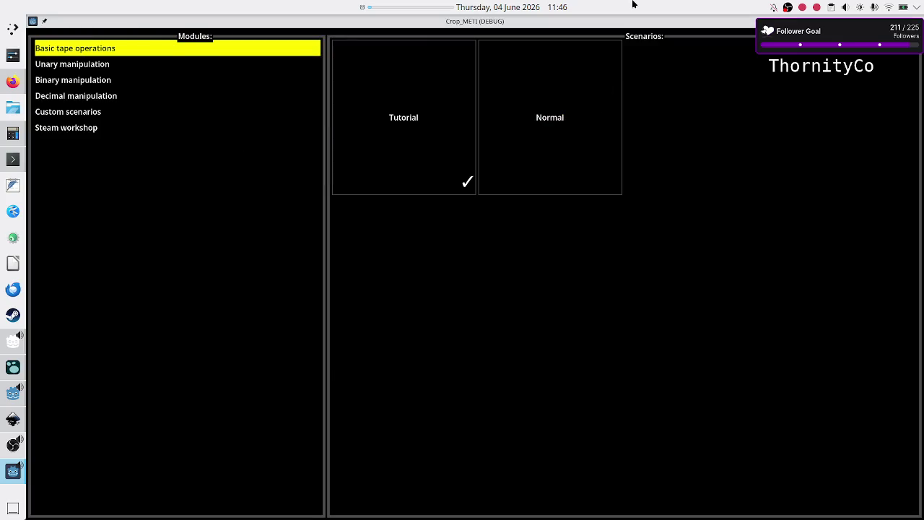
{"action": "double_click", "coordinate": [618, 26]}
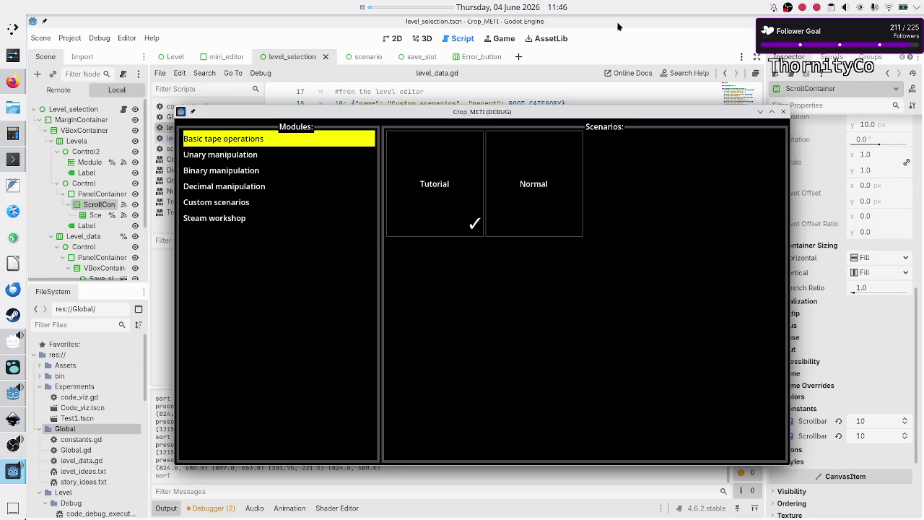
{"action": "double_click", "coordinate": [582, 113]}
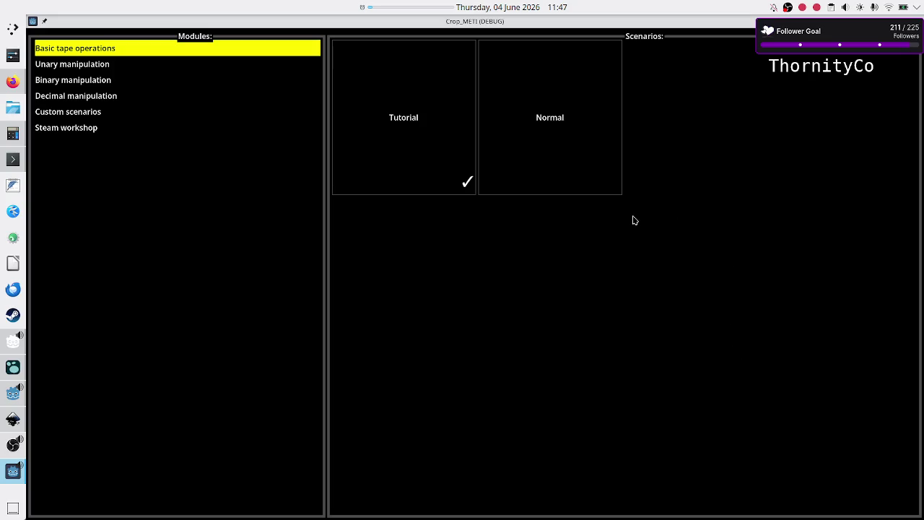
{"action": "left_click", "coordinate": [512, 110]}
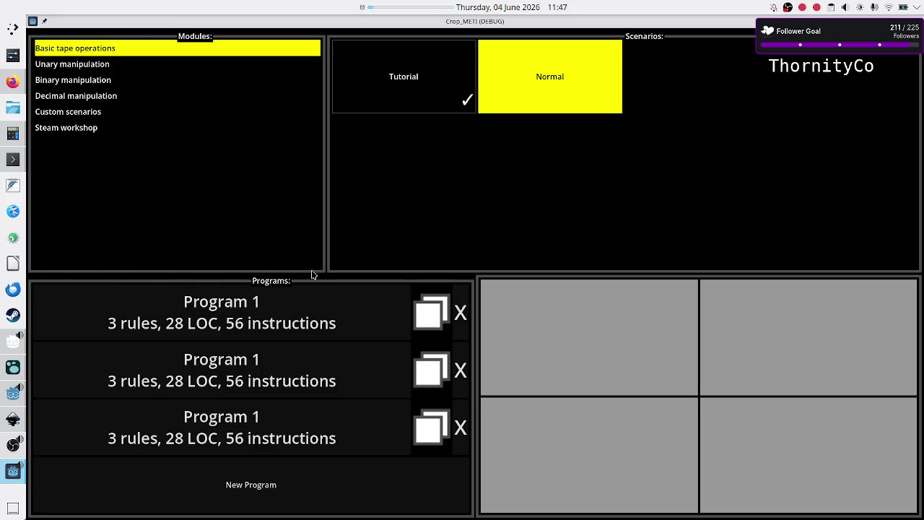
- Switch through Binary manipulation to Unary manipulation and open its Normal scenario
{"action": "left_click", "coordinate": [126, 79]}
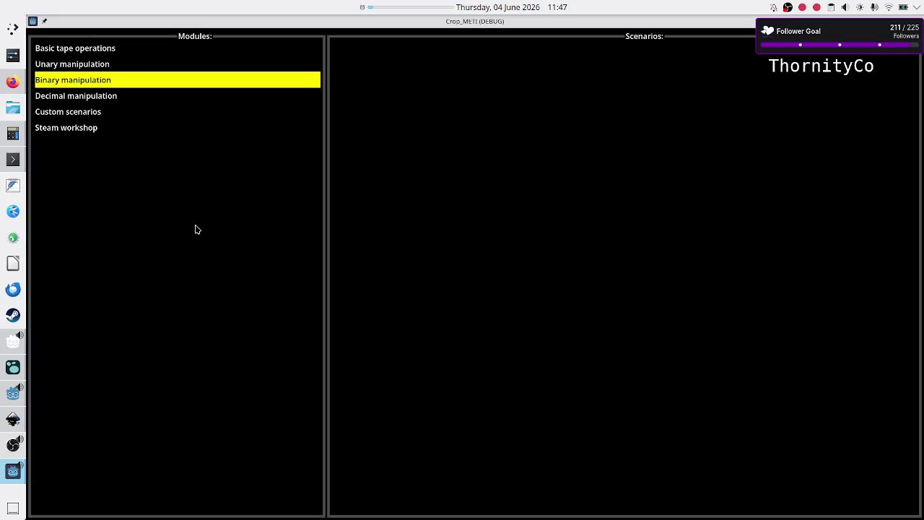
{"action": "left_click", "coordinate": [130, 66]}
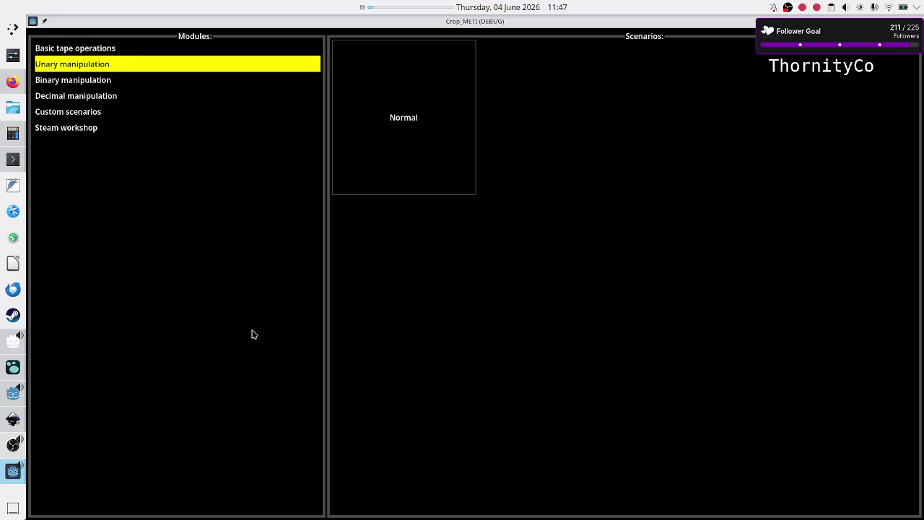
{"action": "left_click", "coordinate": [413, 147]}
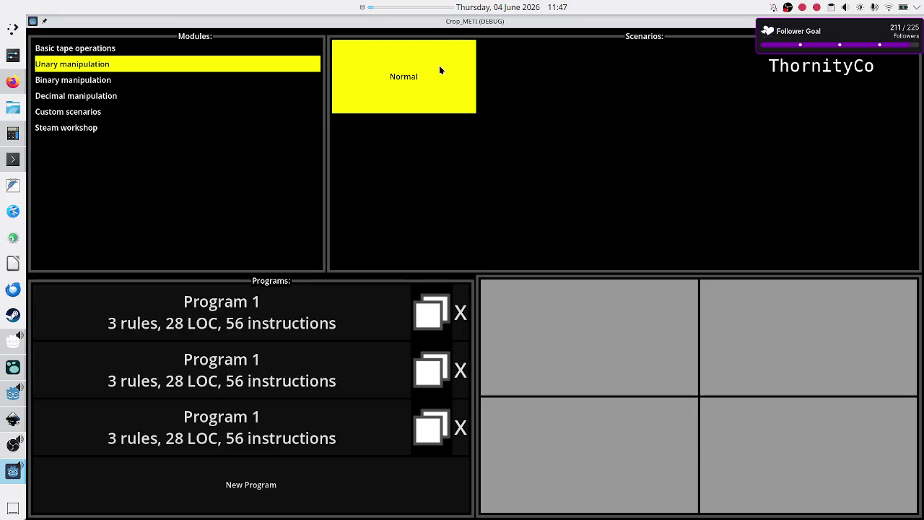
- Restore the game window, move it over the editor, and close the running game
{"action": "double_click", "coordinate": [461, 24]}
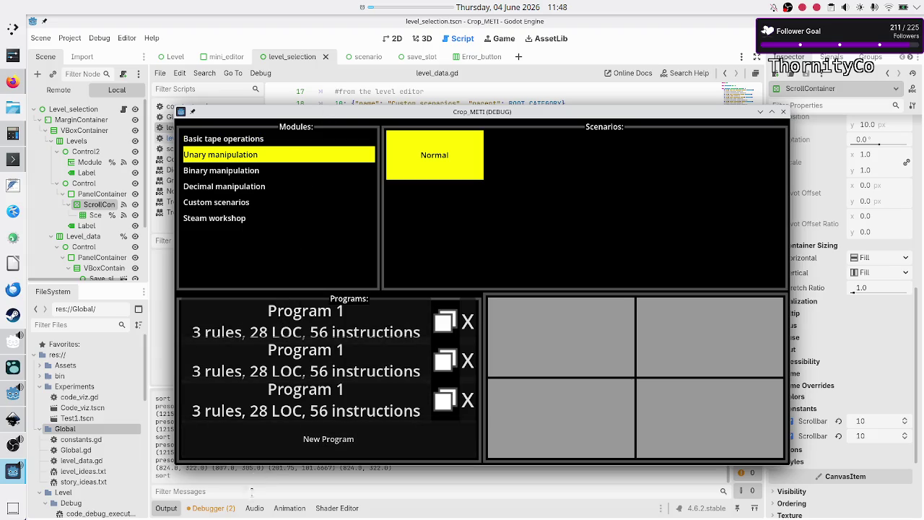
{"action": "double_click", "coordinate": [417, 113]}
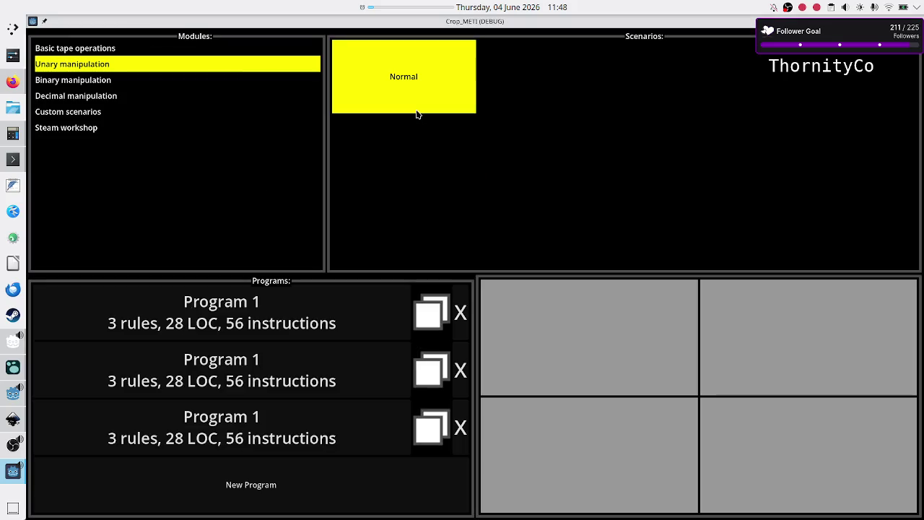
{"action": "double_click", "coordinate": [476, 23]}
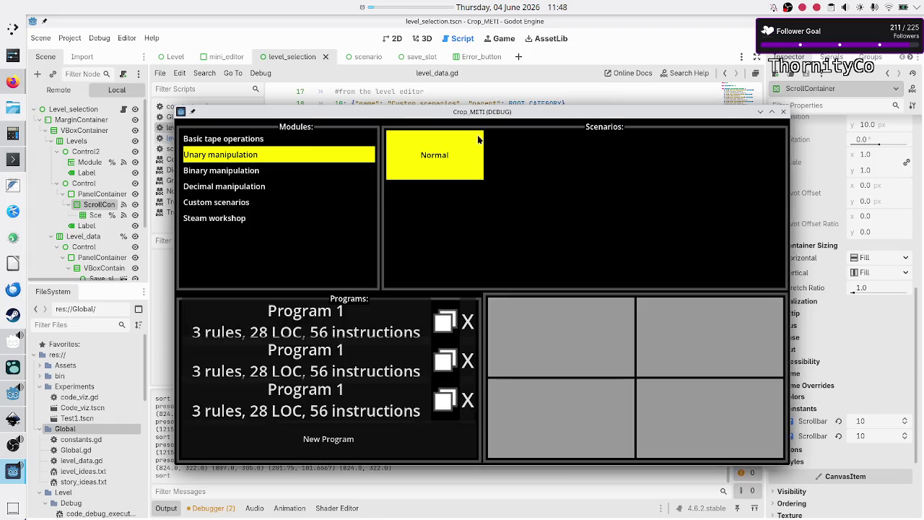
{"action": "mouse_move", "coordinate": [581, 111]}
{"action": "left_mouse_down"}
{"action": "mouse_move", "coordinate": [575, 85]}
{"action": "mouse_move", "coordinate": [562, 104]}
{"action": "left_mouse_up"}
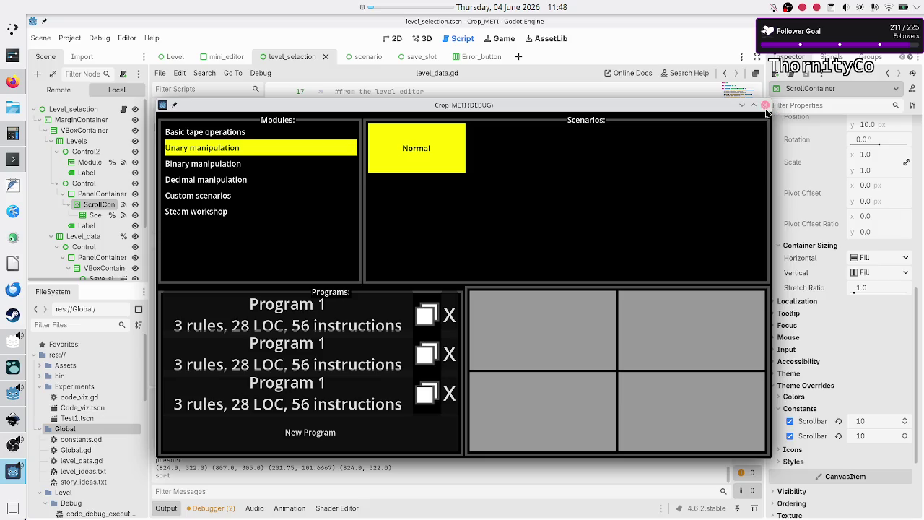
{"action": "left_click", "coordinate": [771, 104]}
{"action": "left_click", "coordinate": [218, 136]}
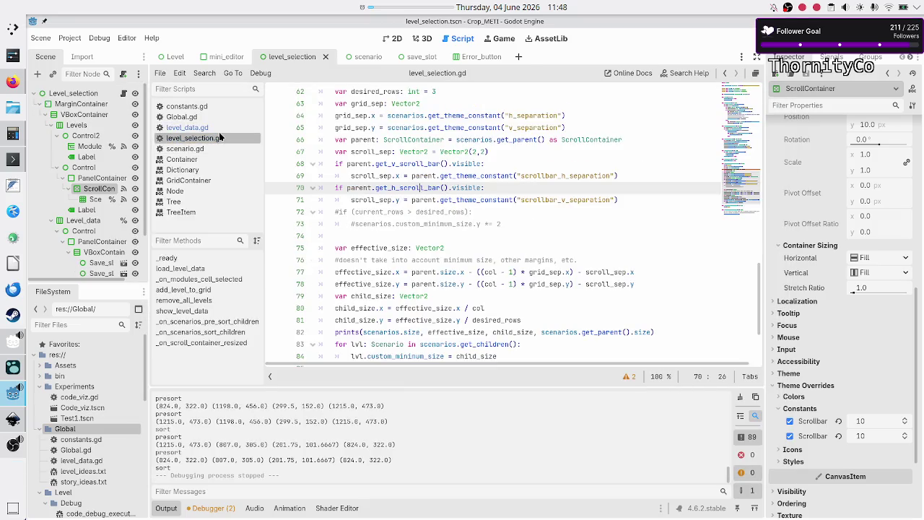
{"action": "left_click", "coordinate": [513, 200]}
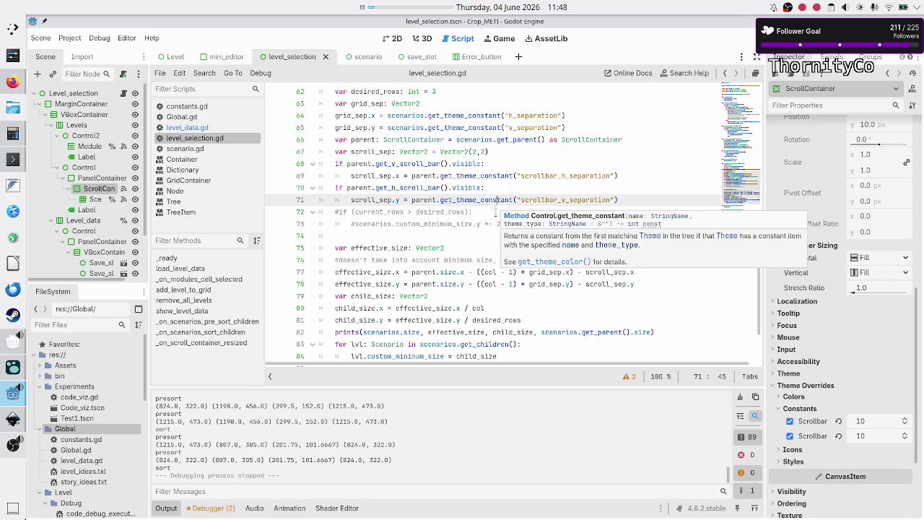
{"action": "left_click", "coordinate": [523, 222]}
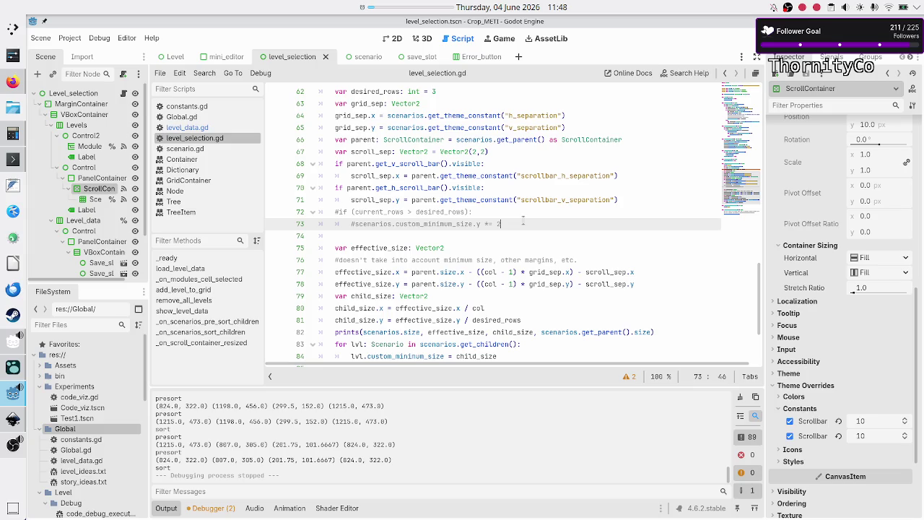
{"action": "left_click", "coordinate": [424, 239]}
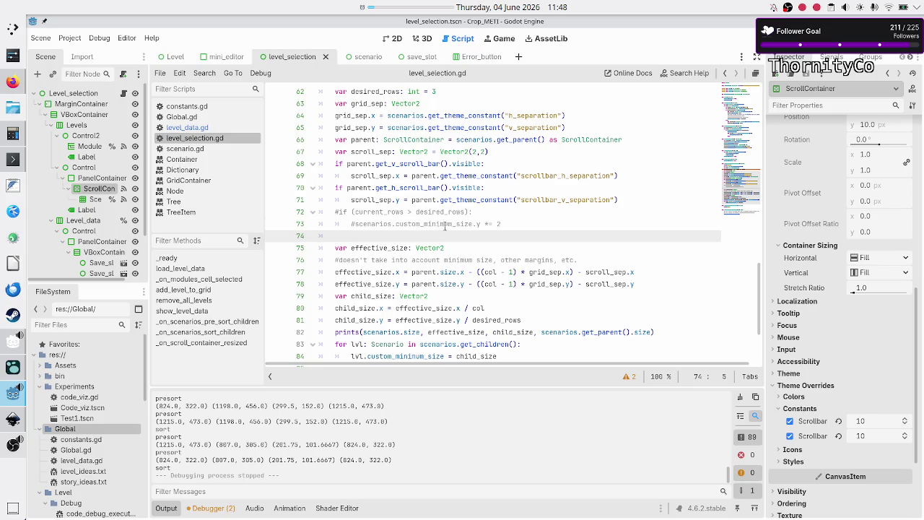
{"action": "scroll", "coordinate": [439, 229], "scroll_direction": "down", "scroll_amount": 3}
{"action": "scroll", "coordinate": [488, 225], "scroll_direction": "up", "scroll_amount": 4}
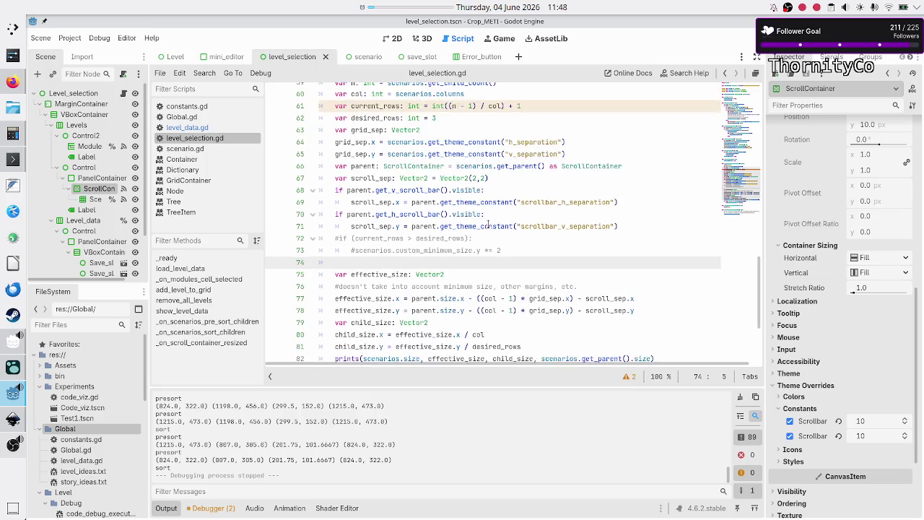
{"action": "scroll", "coordinate": [488, 224], "scroll_direction": "up", "scroll_amount": 1}
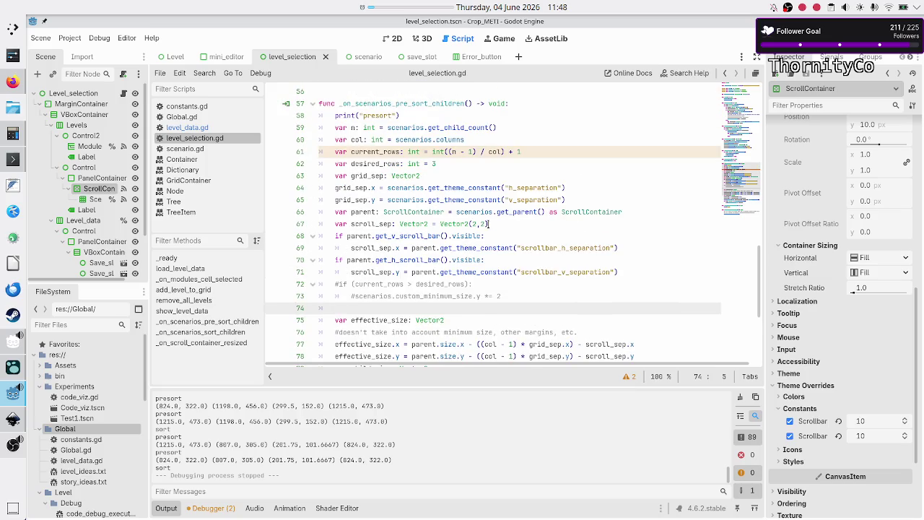
{"action": "scroll", "coordinate": [503, 241], "scroll_direction": "down", "scroll_amount": 1}
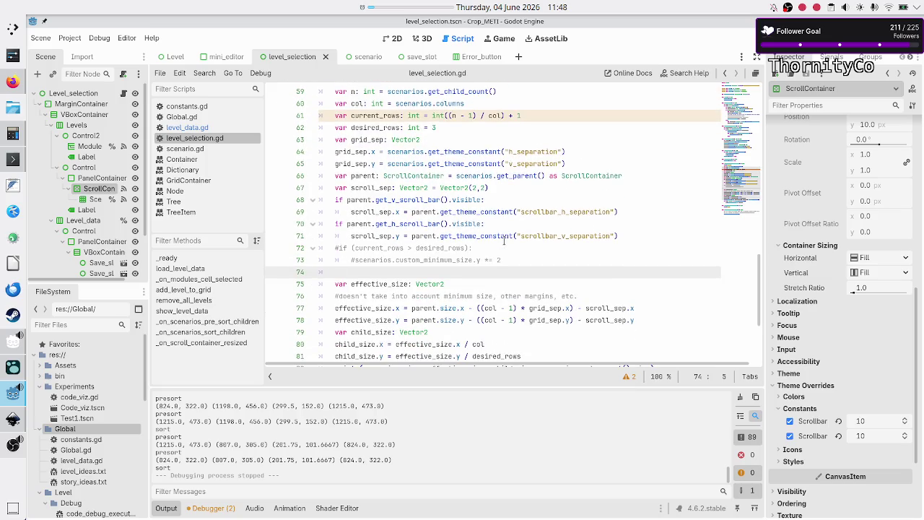
{"action": "scroll", "coordinate": [504, 241], "scroll_direction": "down", "scroll_amount": 3}
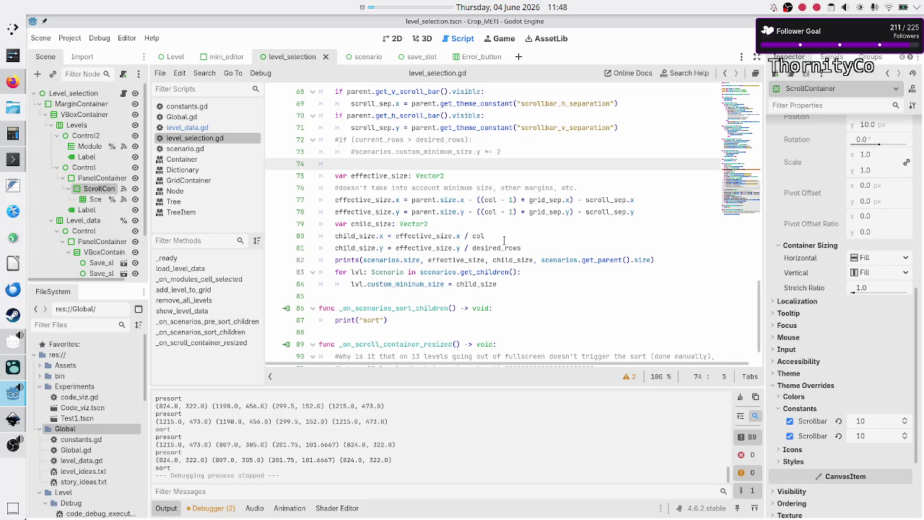
{"action": "scroll", "coordinate": [503, 241], "scroll_direction": "up", "scroll_amount": 5}
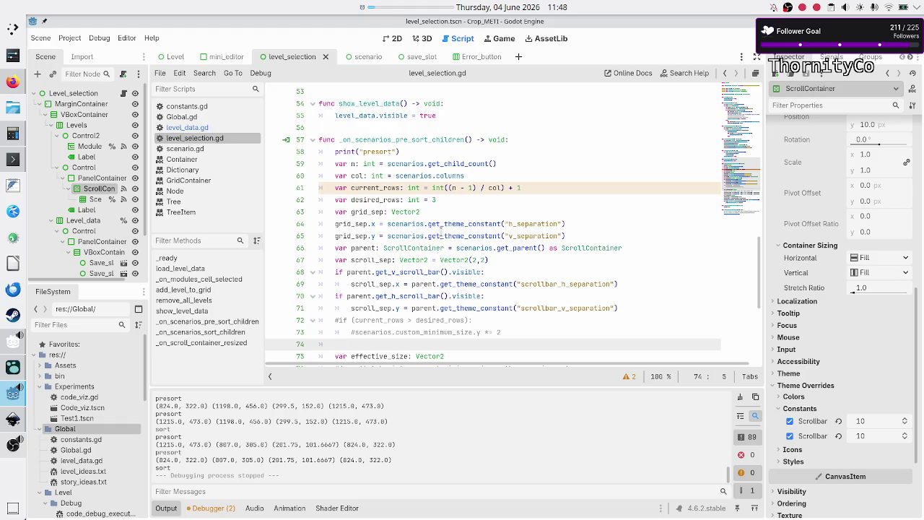
{"action": "mouse_move", "coordinate": [443, 234]}
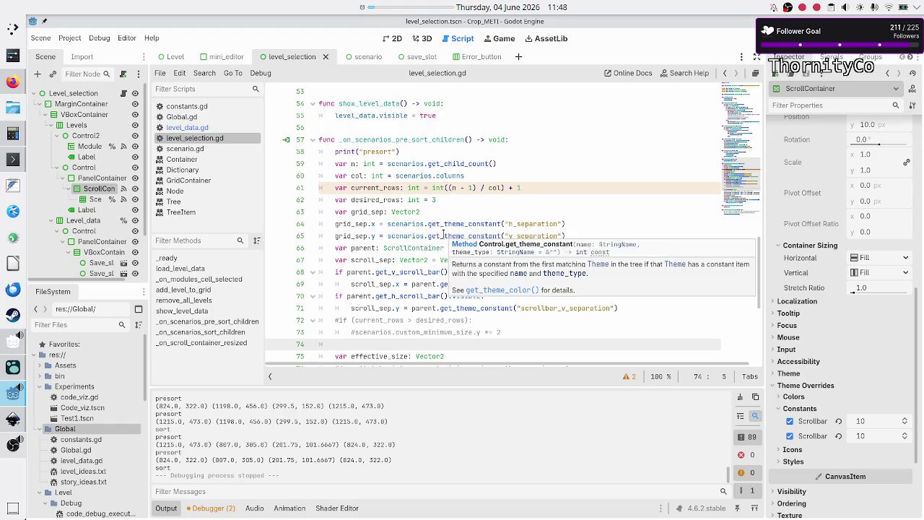
{"action": "double_click", "coordinate": [353, 225]}
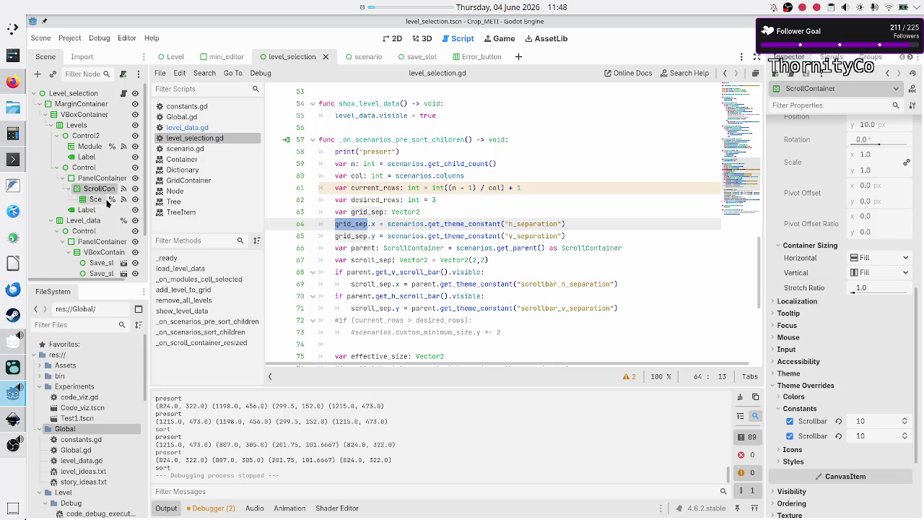
{"action": "left_click", "coordinate": [584, 239]}
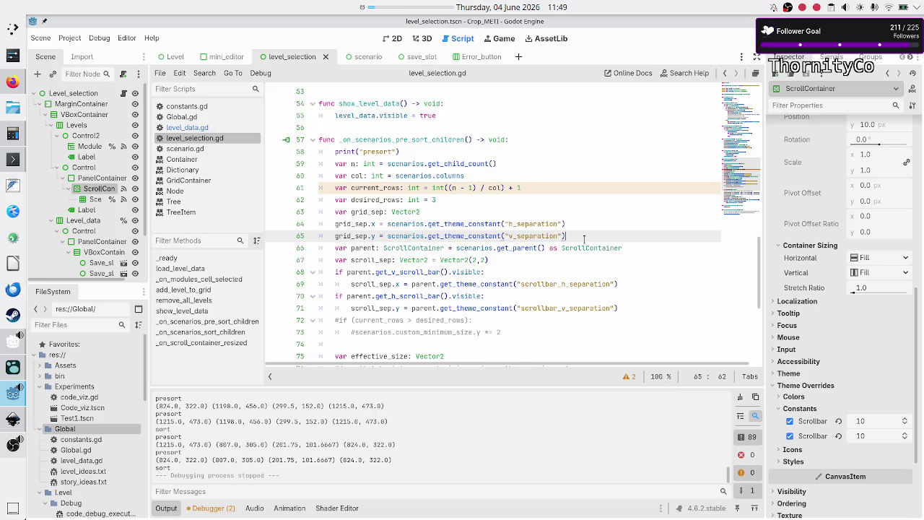
{"action": "double_click", "coordinate": [361, 248]}
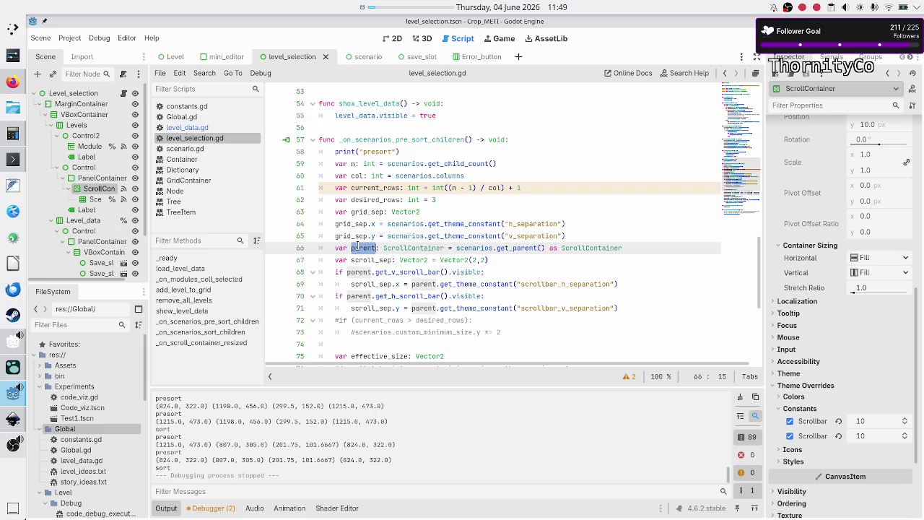
{"action": "double_click", "coordinate": [576, 247]}
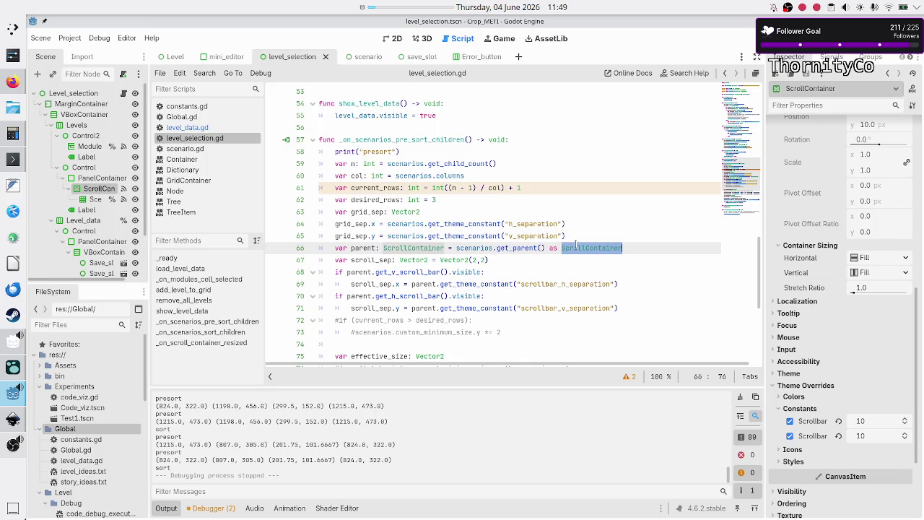
{"action": "left_click", "coordinate": [642, 247]}
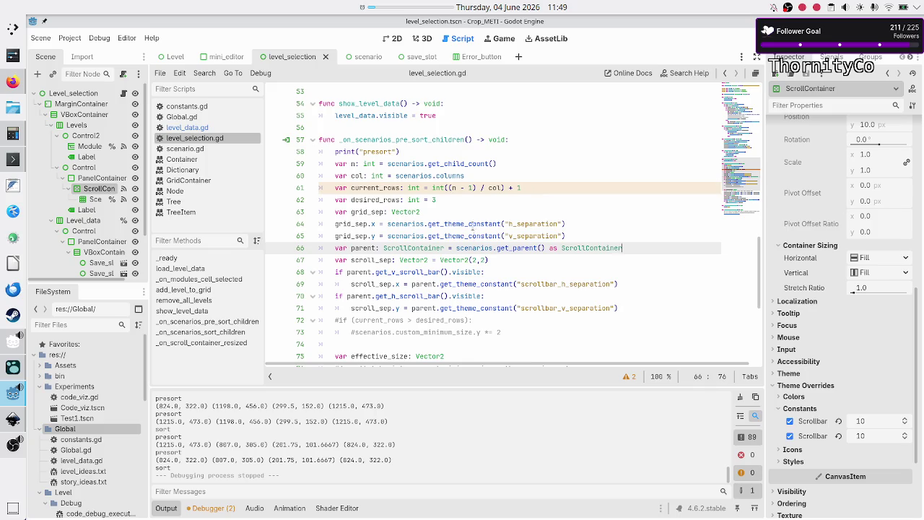
{"action": "scroll", "coordinate": [477, 211], "scroll_direction": "down", "scroll_amount": 5}
{"action": "scroll", "coordinate": [543, 254], "scroll_direction": "up", "scroll_amount": 3}
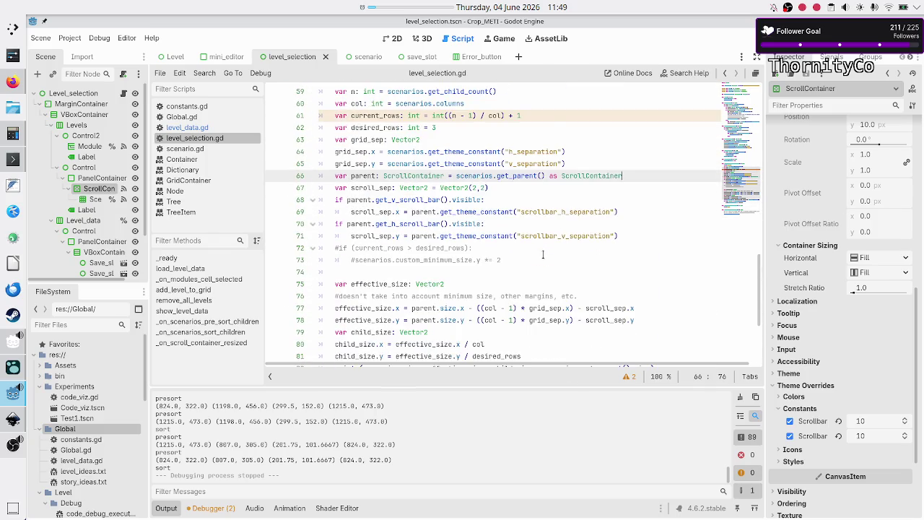
{"action": "scroll", "coordinate": [543, 254], "scroll_direction": "up", "scroll_amount": 3}
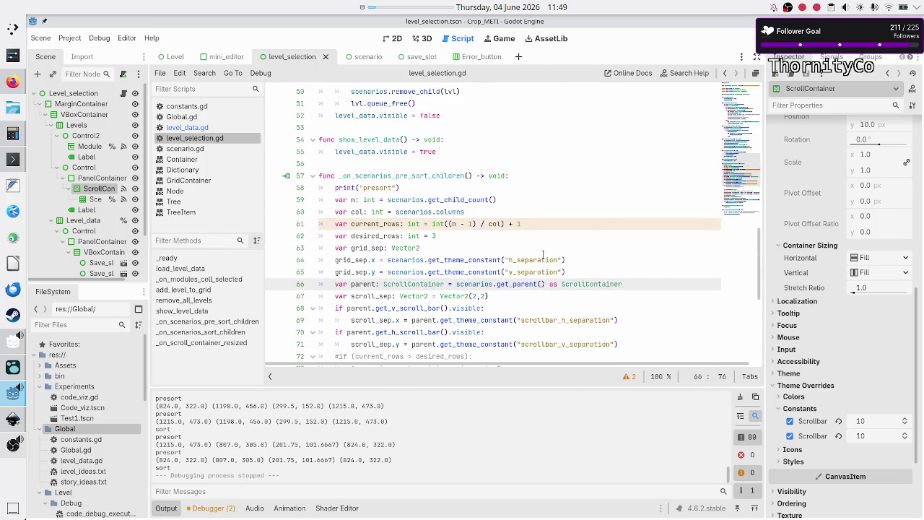
{"action": "left_click", "coordinate": [525, 167]}
{"action": "left_click", "coordinate": [529, 171]}
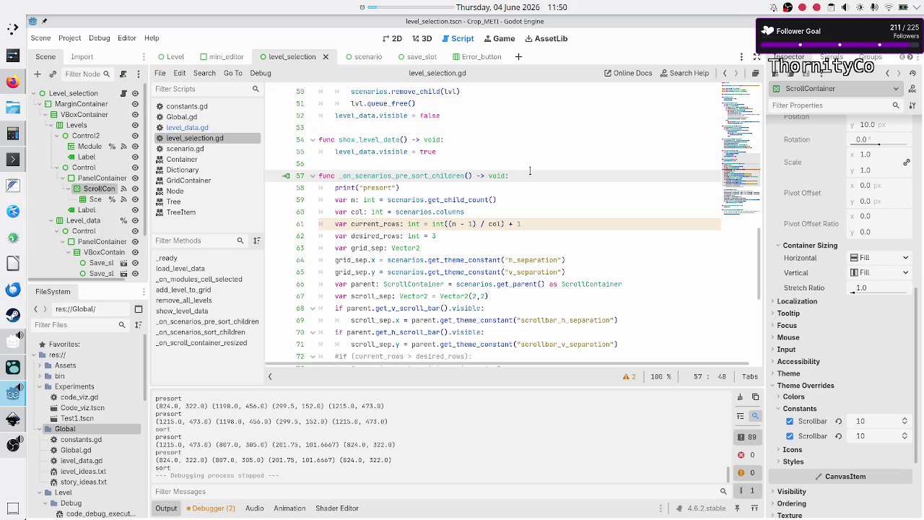
{"action": "key", "text": "Home"}
{"action": "key", "text": "shift+Down"}
{"action": "key", "text": "shift+Down"}
{"action": "key", "text": "shift+Down"}
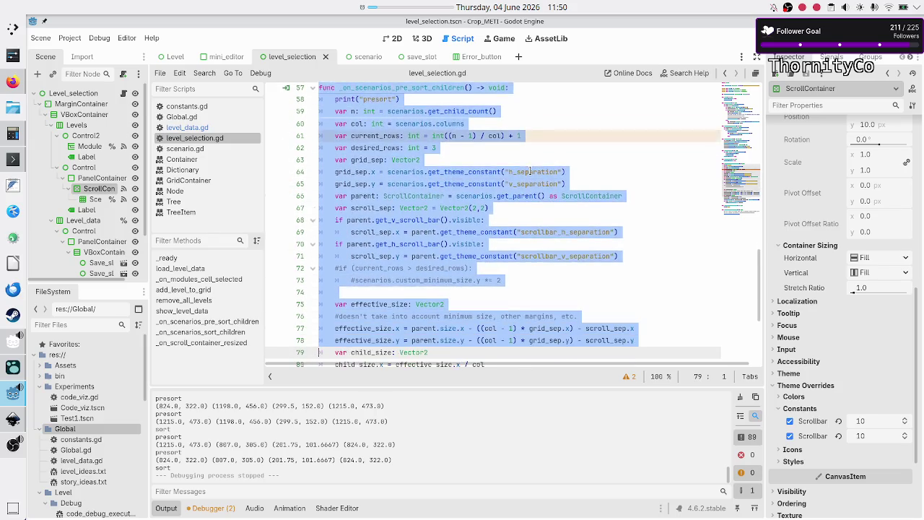
{"action": "key", "text": "shift+Down"}
{"action": "key", "text": "shift+Down"}
{"action": "key", "text": "shift+Down"}
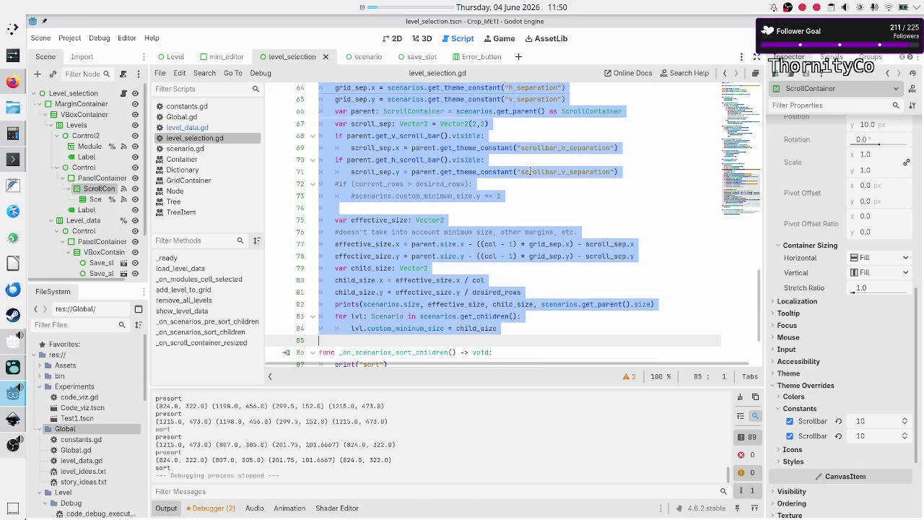
{"action": "key", "text": "shift+Left"}
{"action": "key", "text": "Right"}
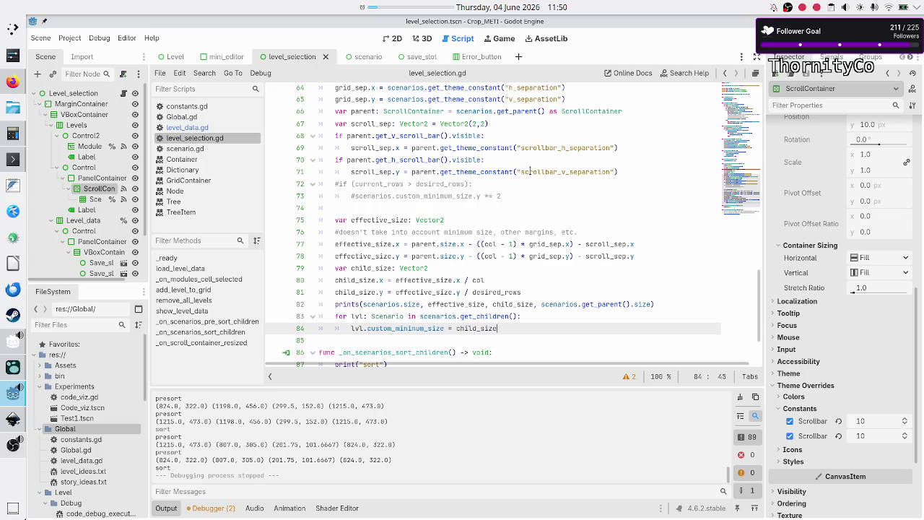
{"action": "key", "text": "shift+Up"}
{"action": "key", "text": "shift+Up"}
{"action": "key", "text": "shift+Up"}
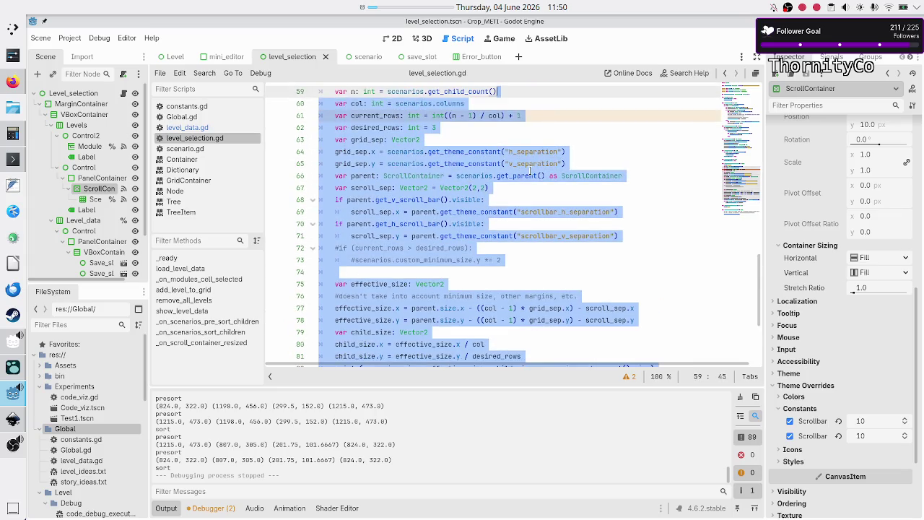
{"action": "key", "text": "shift+Up"}
{"action": "key", "text": "shift+Up"}
{"action": "key", "text": "shift+Up"}
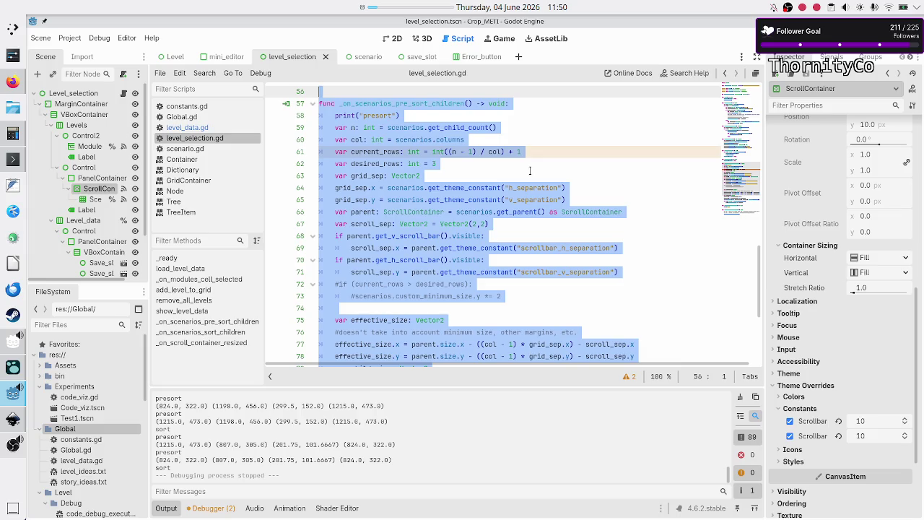
{"action": "left_click", "coordinate": [512, 169]}
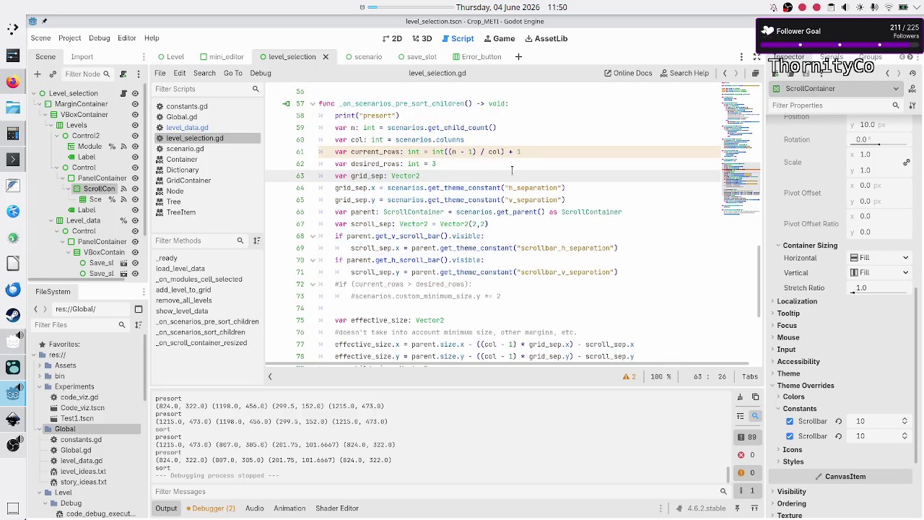
{"action": "scroll", "coordinate": [503, 230], "scroll_direction": "down", "scroll_amount": 5}
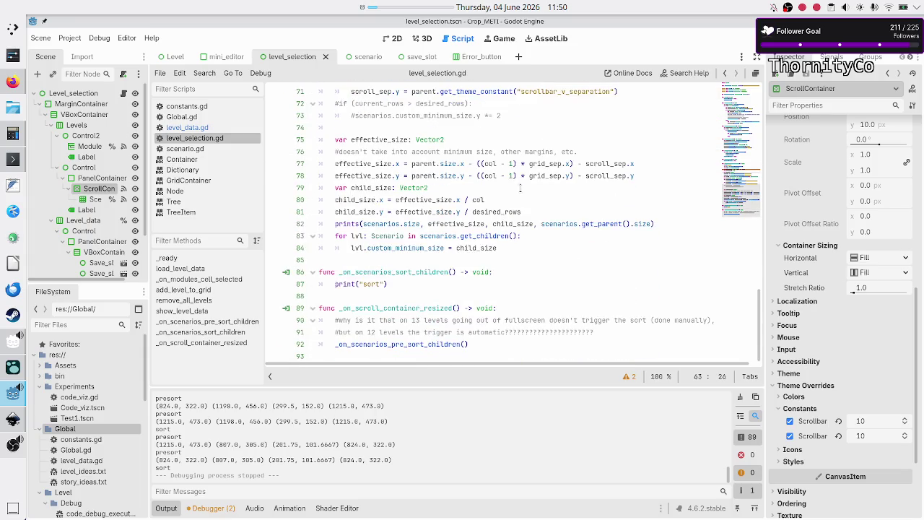
{"action": "left_click", "coordinate": [449, 128]}
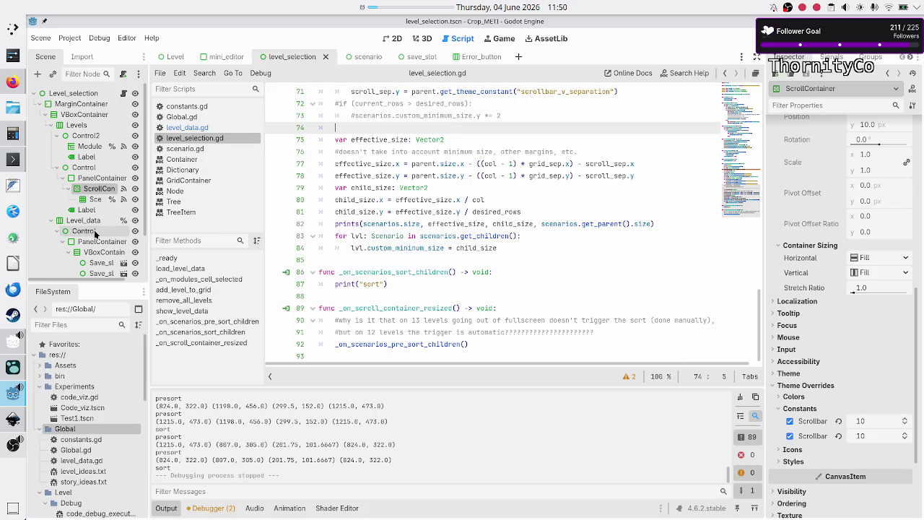
{"action": "scroll", "coordinate": [95, 234], "scroll_direction": "down", "scroll_amount": 3}
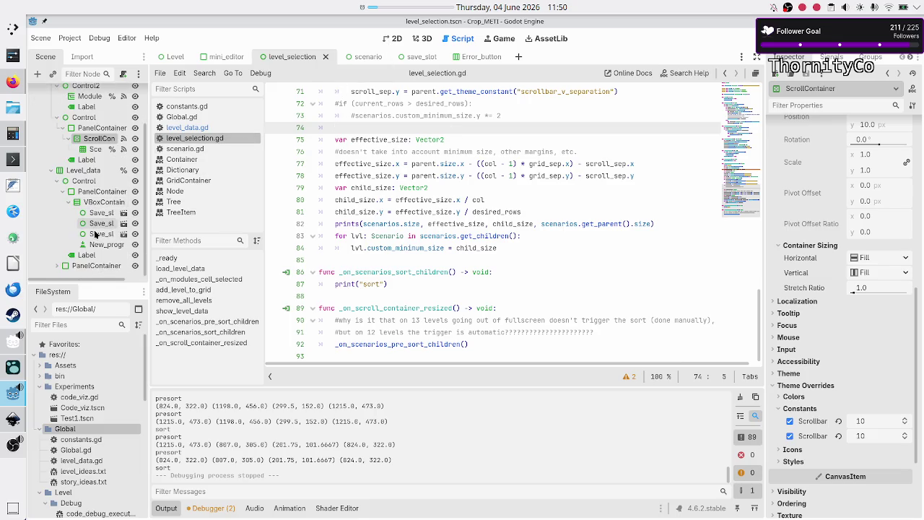
{"action": "left_click", "coordinate": [83, 170]}
- Change level_data.visible from false to true on line 12 of _ready
{"action": "scroll", "coordinate": [507, 269], "scroll_direction": "up", "scroll_amount": 5}
{"action": "scroll", "coordinate": [508, 270], "scroll_direction": "up", "scroll_amount": 15}
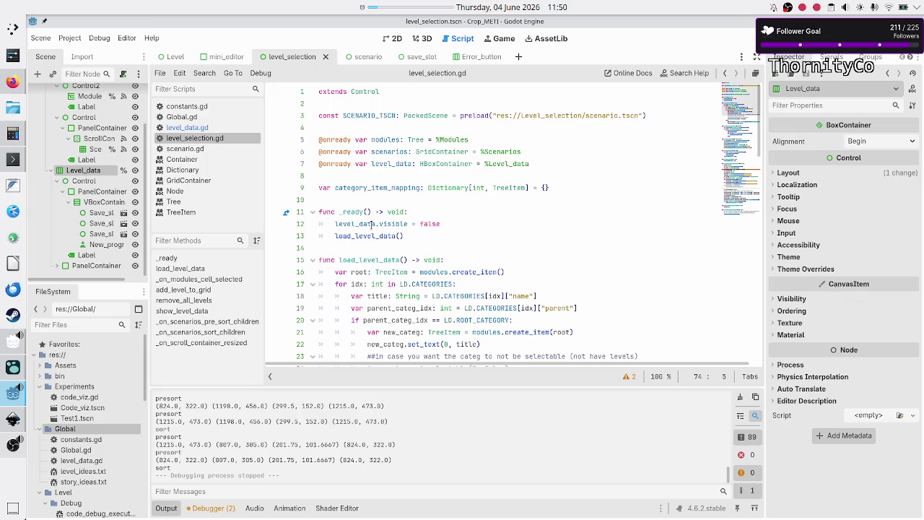
{"action": "double_click", "coordinate": [386, 225]}
{"action": "left_click", "coordinate": [465, 224]}
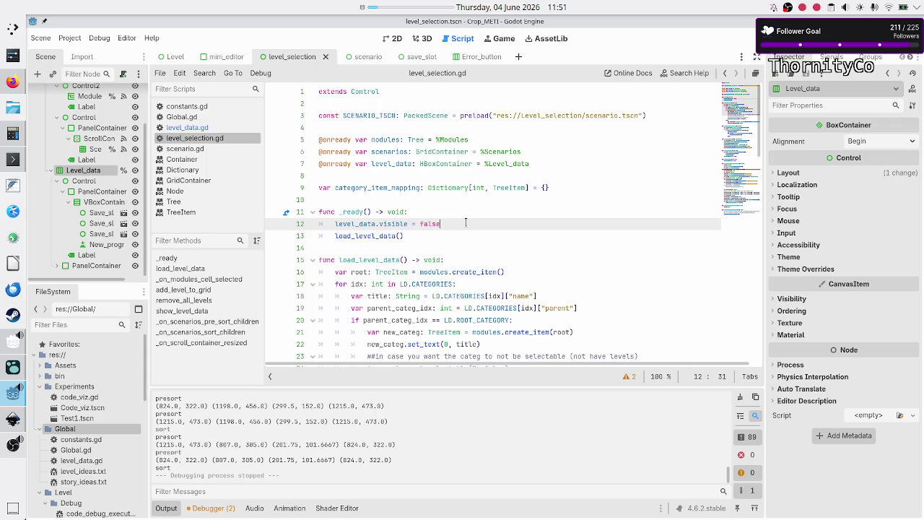
{"action": "key", "text": "BackSpace"}
{"action": "key", "text": "BackSpace"}
{"action": "key", "text": "BackSpace"}
{"action": "type", "text": "true"}
- Test-run the game, close it, and show the level_selection scene in the 2D view
{"action": "key", "text": "F6"}
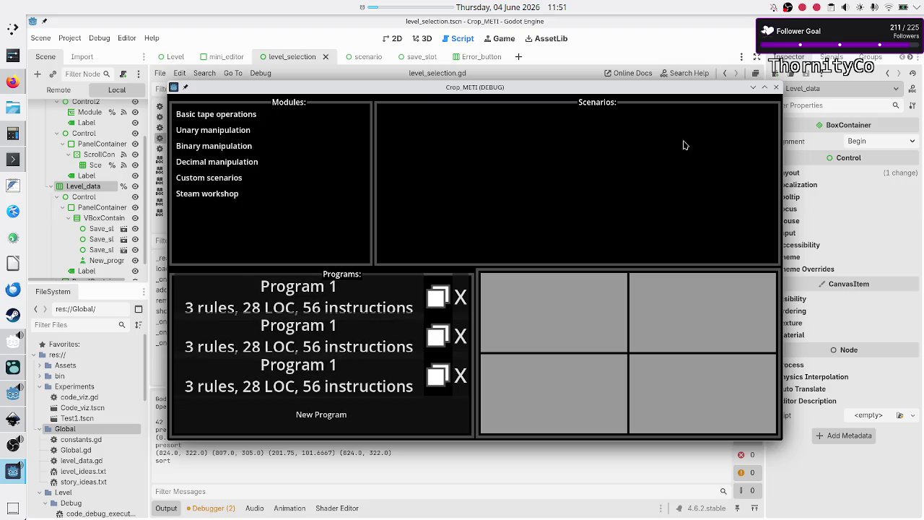
{"action": "left_click", "coordinate": [776, 88]}
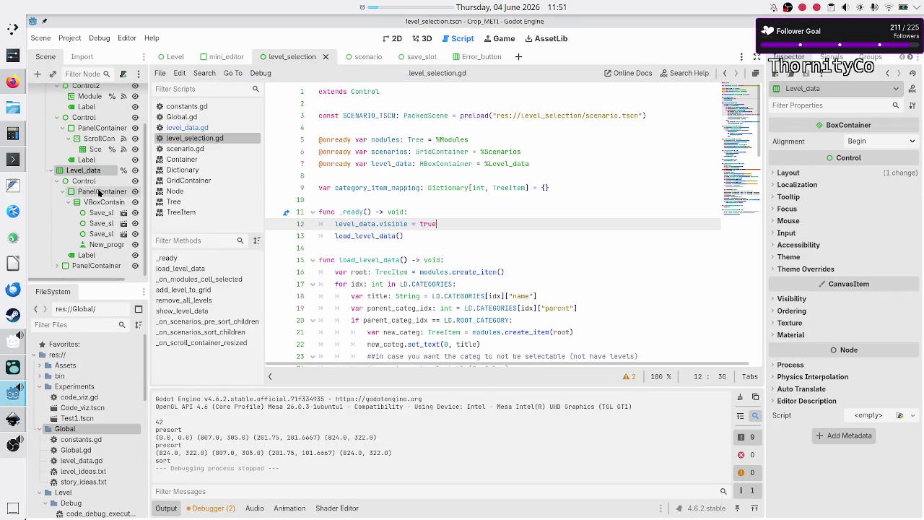
{"action": "left_click", "coordinate": [62, 192]}
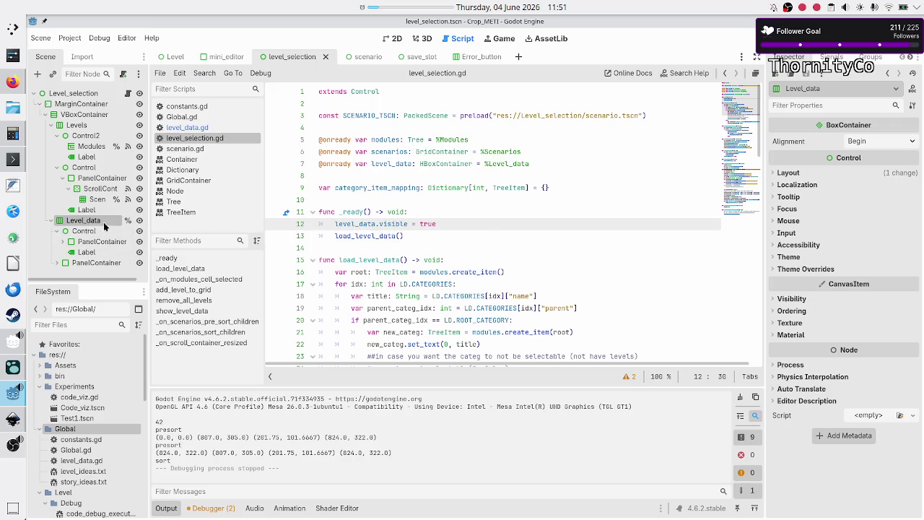
{"action": "left_click", "coordinate": [394, 38]}
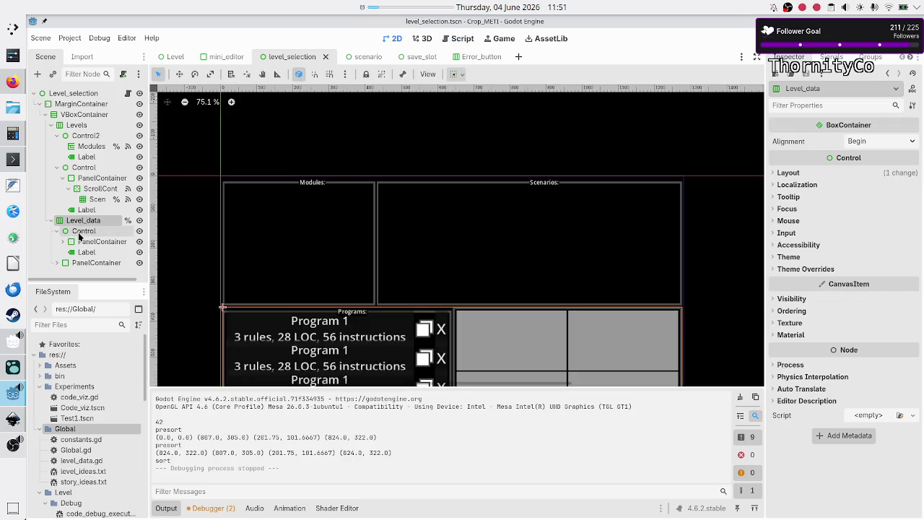
- Inspect Level_data and its Control and PanelContainer children with the output panel hidden
{"action": "left_click", "coordinate": [80, 234]}
{"action": "left_click", "coordinate": [81, 263]}
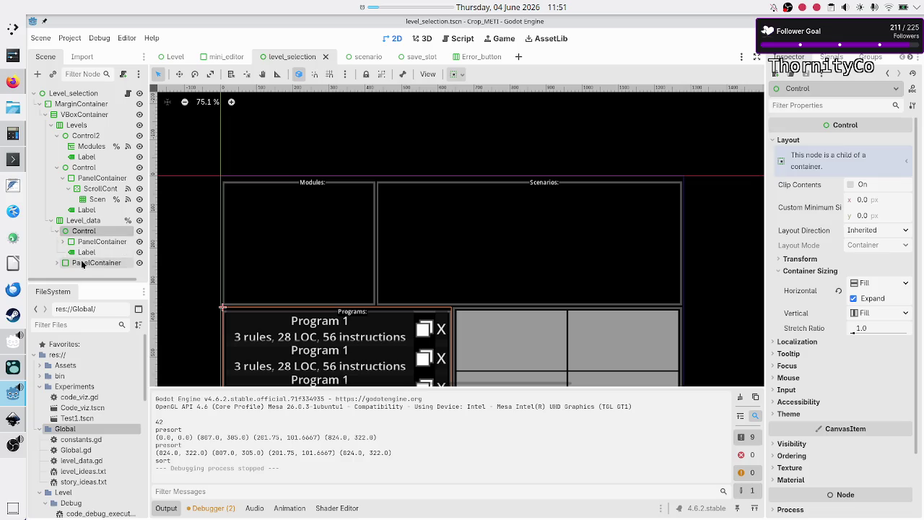
{"action": "left_click", "coordinate": [89, 222]}
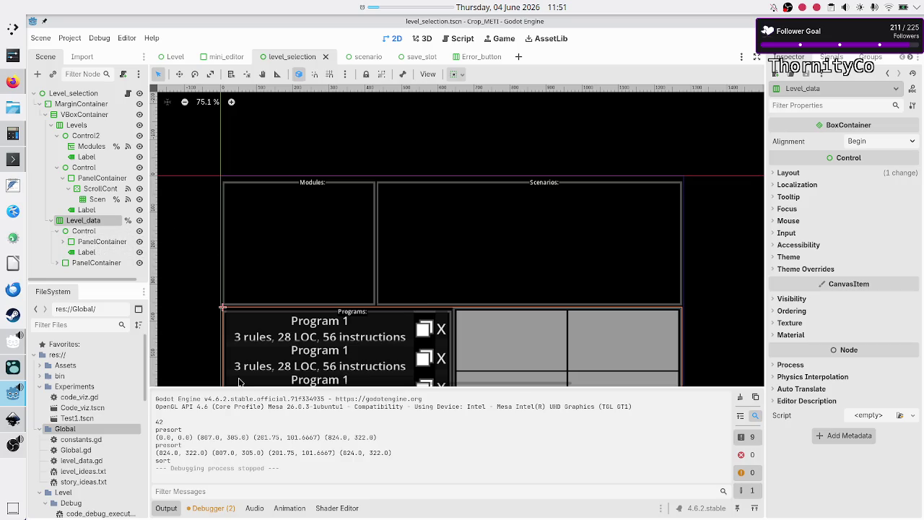
{"action": "left_click", "coordinate": [172, 511]}
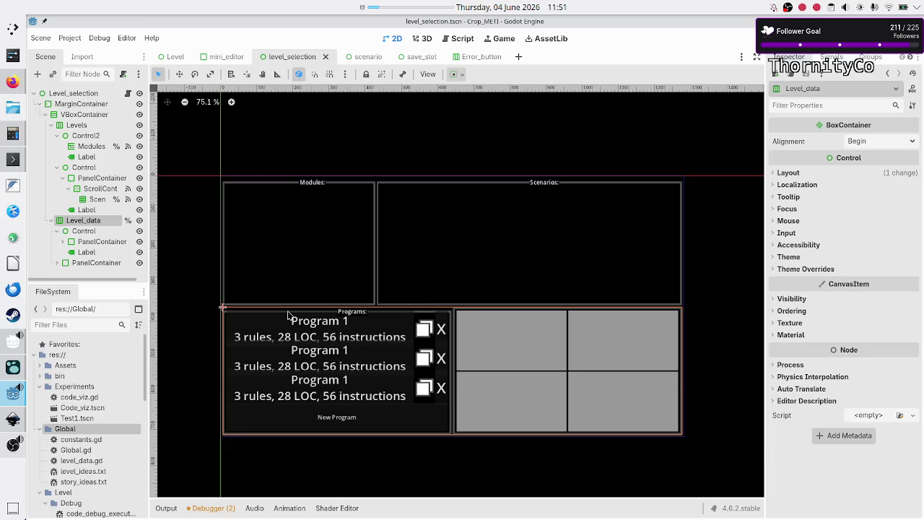
{"action": "left_click", "coordinate": [90, 231]}
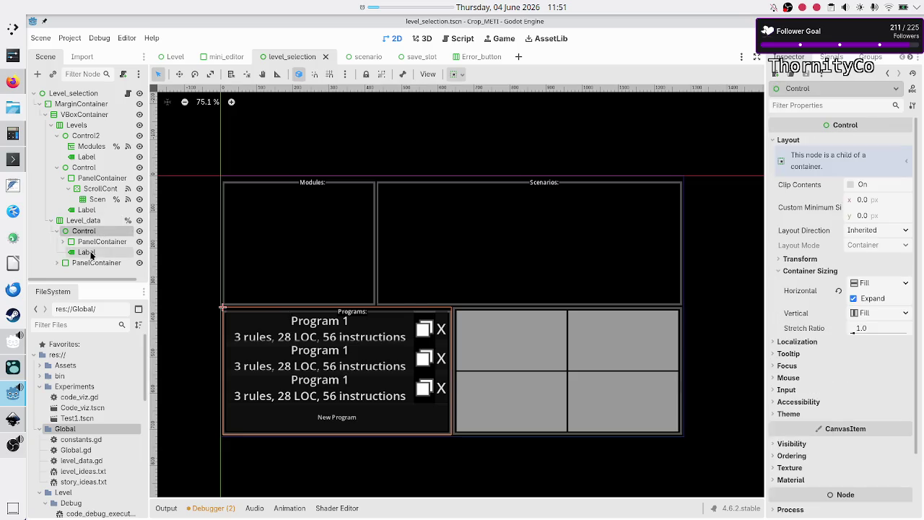
{"action": "left_click", "coordinate": [92, 264], "text": "shift"}
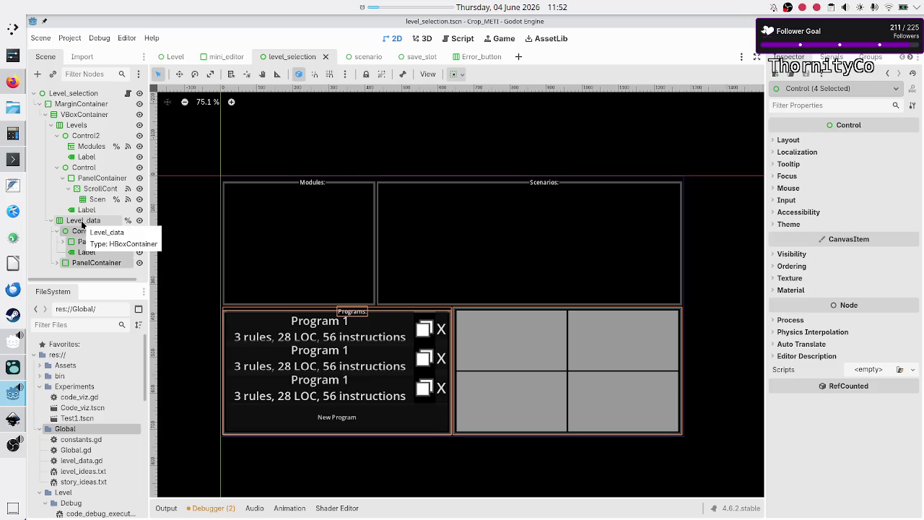
{"action": "left_click", "coordinate": [82, 224]}
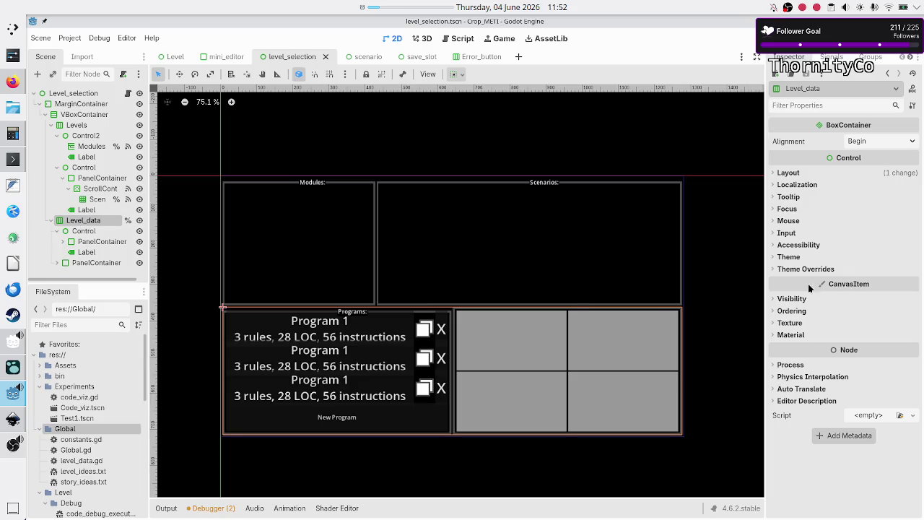
- Review Level_data's layout and container sizing, then fold MarginContainer and VBoxContainer
{"action": "left_click", "coordinate": [788, 173]}
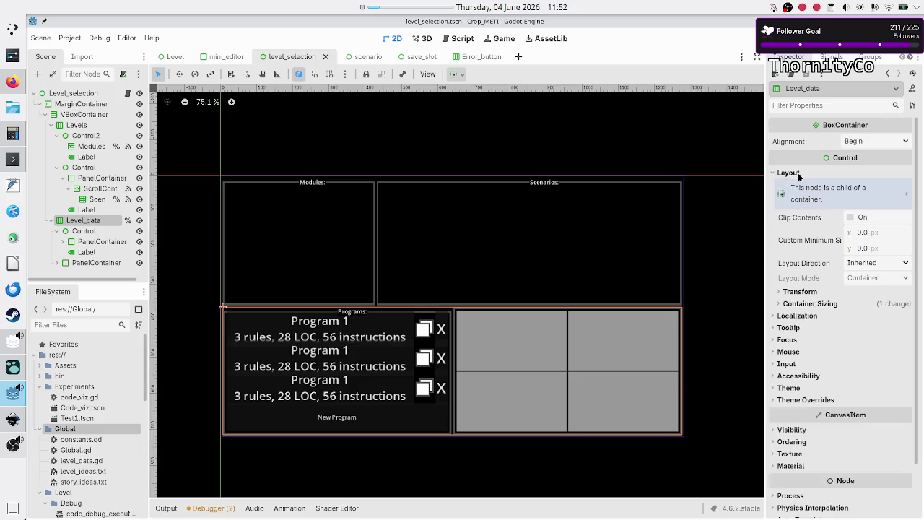
{"action": "left_click", "coordinate": [800, 304]}
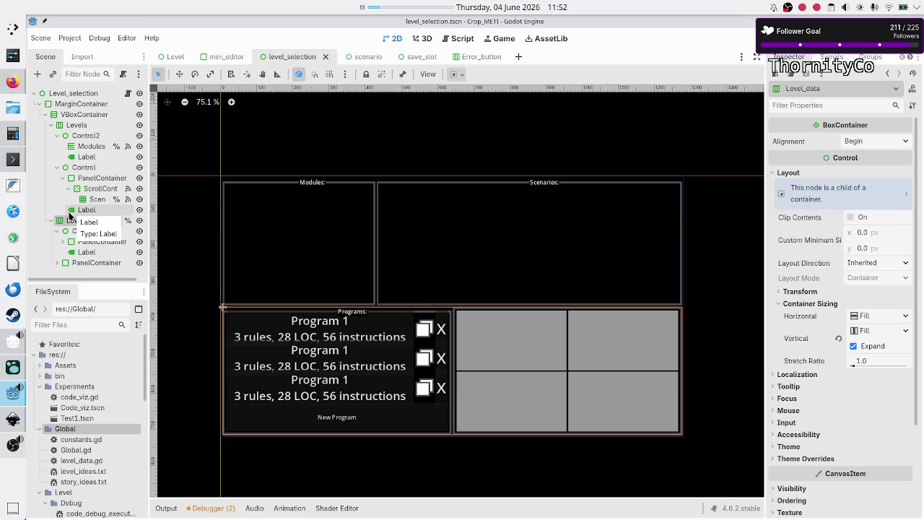
{"action": "left_click", "coordinate": [39, 104]}
{"action": "left_click", "coordinate": [40, 104]}
{"action": "left_click", "coordinate": [45, 115]}
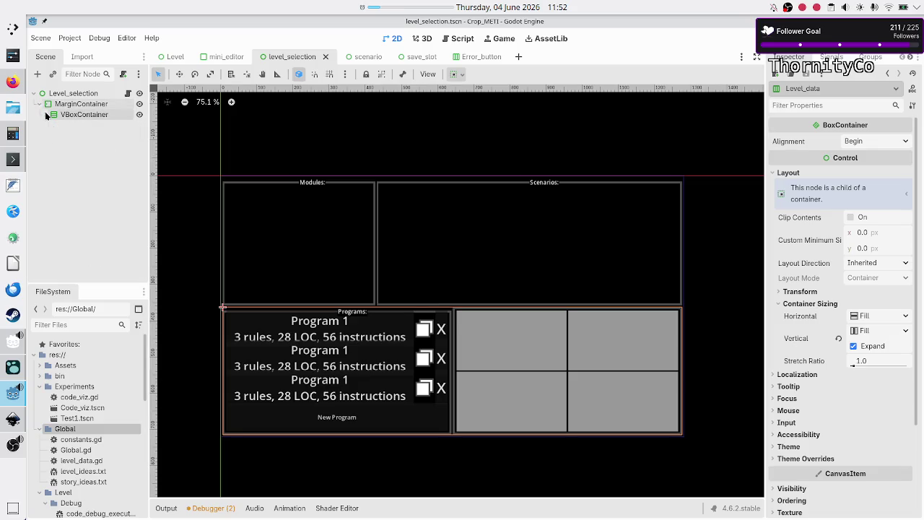
- Fold the Levels and Level_data branches and inspect both containers
{"action": "left_click", "coordinate": [45, 114]}
{"action": "left_click", "coordinate": [49, 126]}
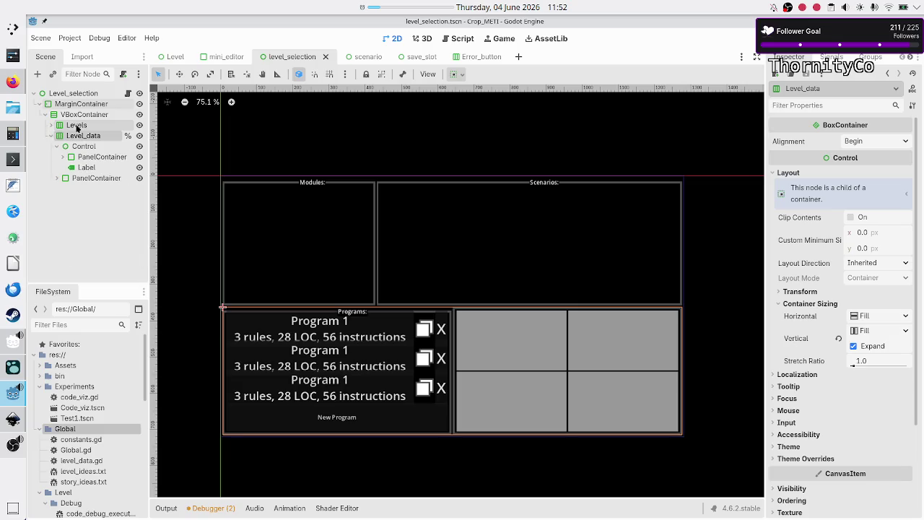
{"action": "left_click", "coordinate": [49, 136]}
{"action": "left_click", "coordinate": [72, 126]}
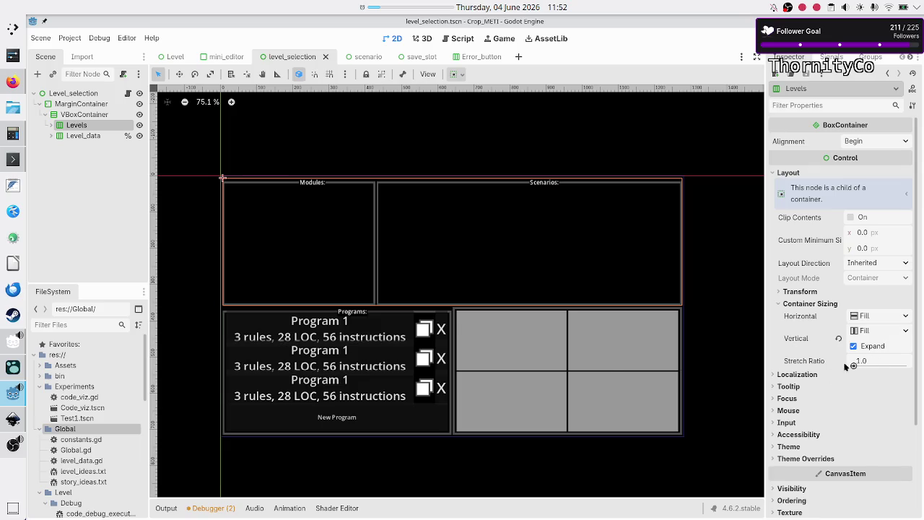
{"action": "left_click", "coordinate": [75, 137]}
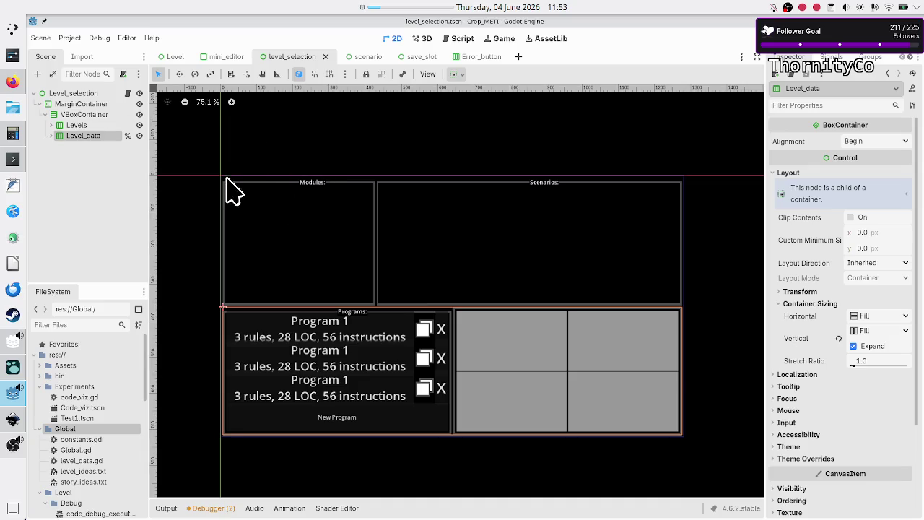
- Expand Levels and inspect Control2 and the Modules tree's layout
{"action": "left_click", "coordinate": [51, 125]}
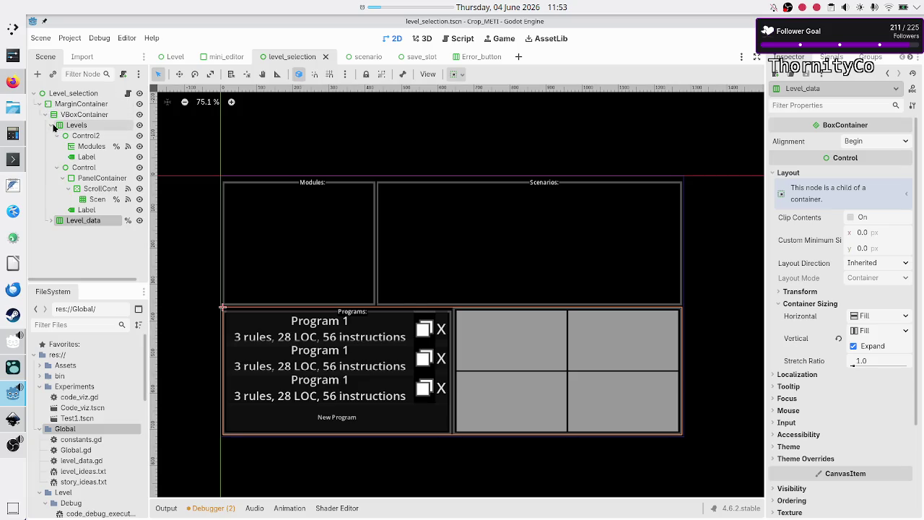
{"action": "left_click", "coordinate": [88, 137]}
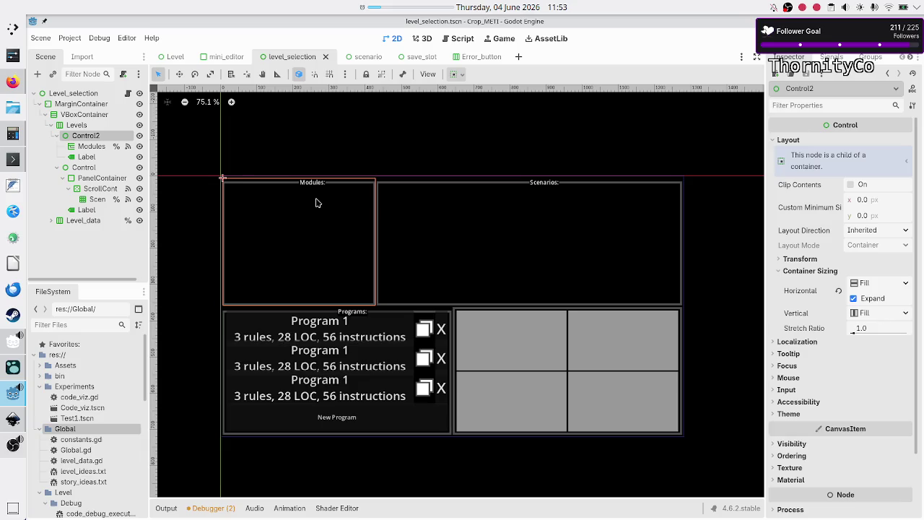
{"action": "left_click", "coordinate": [89, 147]}
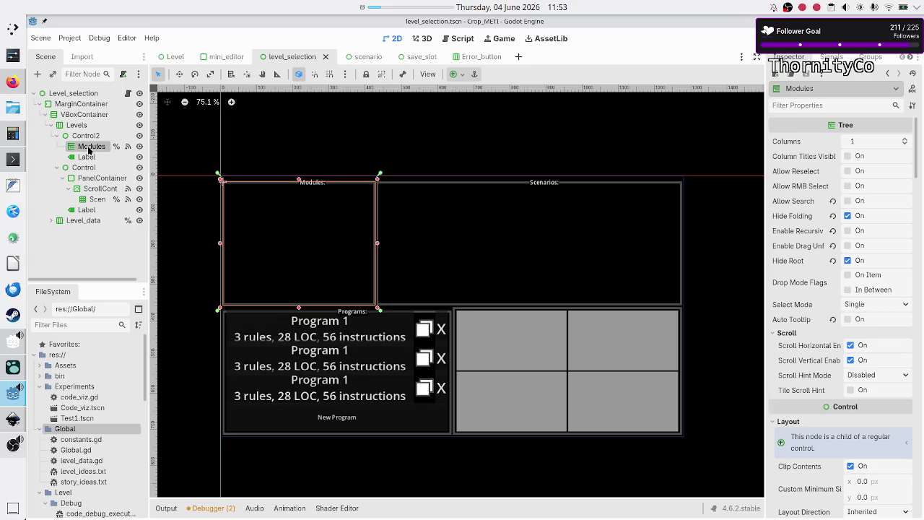
- Review anchor points of the Modules panel and its centred Modules: label, then deselect
{"action": "scroll", "coordinate": [792, 340], "scroll_direction": "down", "scroll_amount": 5}
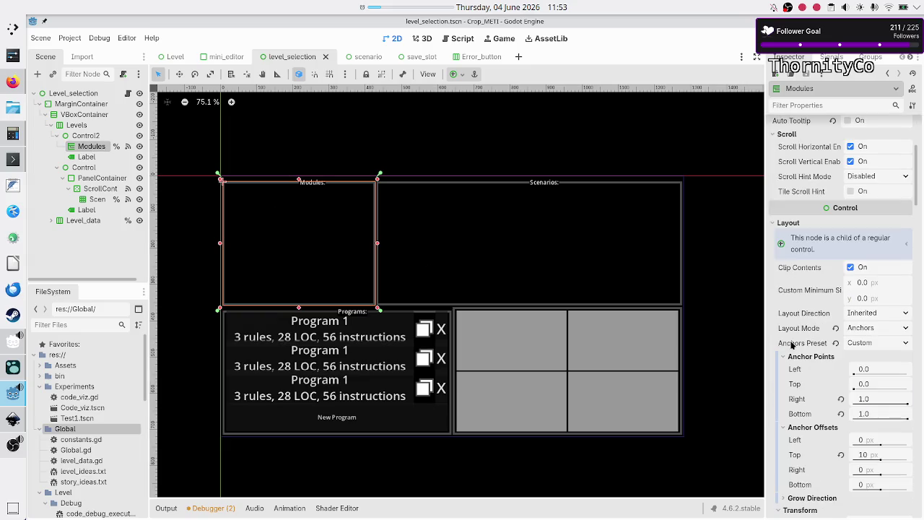
{"action": "scroll", "coordinate": [797, 357], "scroll_direction": "down", "scroll_amount": 1}
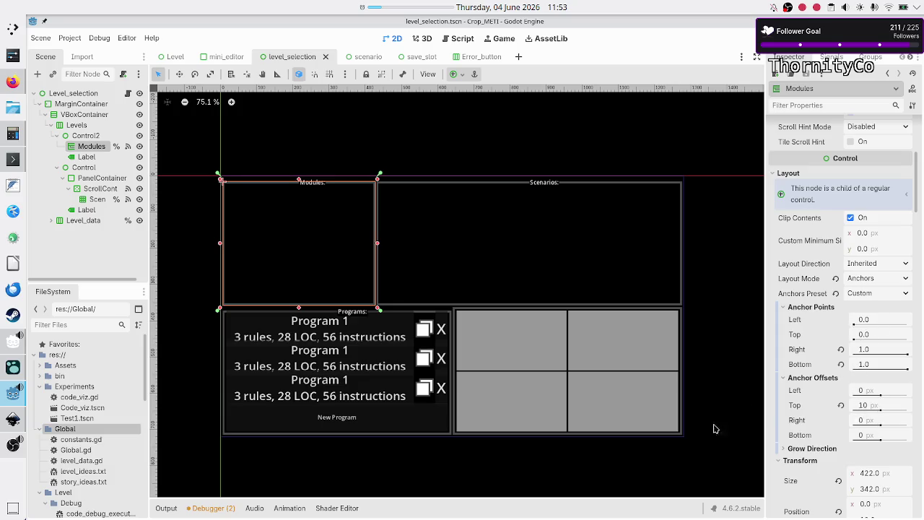
{"action": "left_click", "coordinate": [86, 156]}
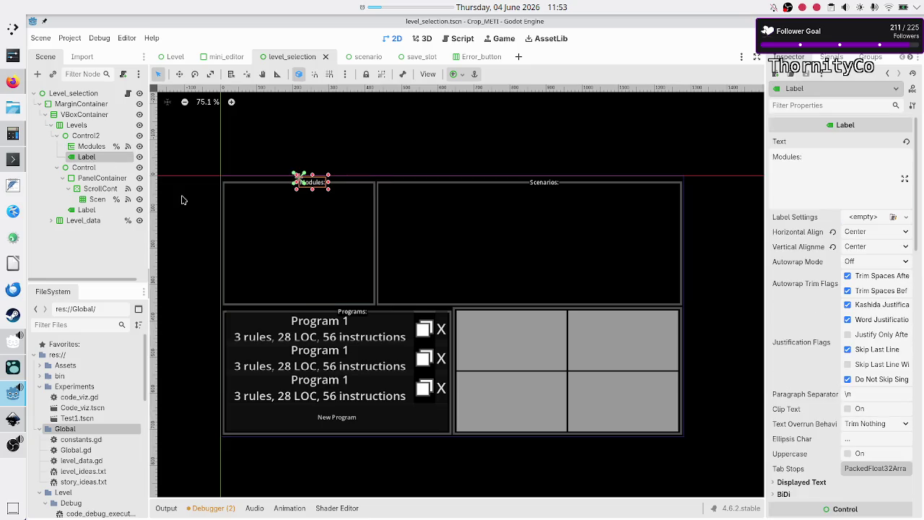
{"action": "scroll", "coordinate": [776, 374], "scroll_direction": "down", "scroll_amount": 4}
{"action": "scroll", "coordinate": [779, 379], "scroll_direction": "down", "scroll_amount": 4}
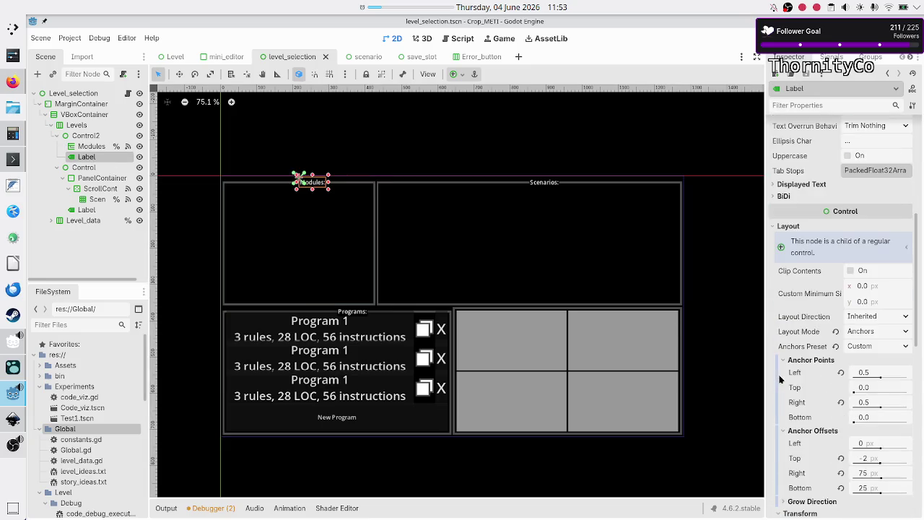
{"action": "scroll", "coordinate": [806, 416], "scroll_direction": "down", "scroll_amount": 1}
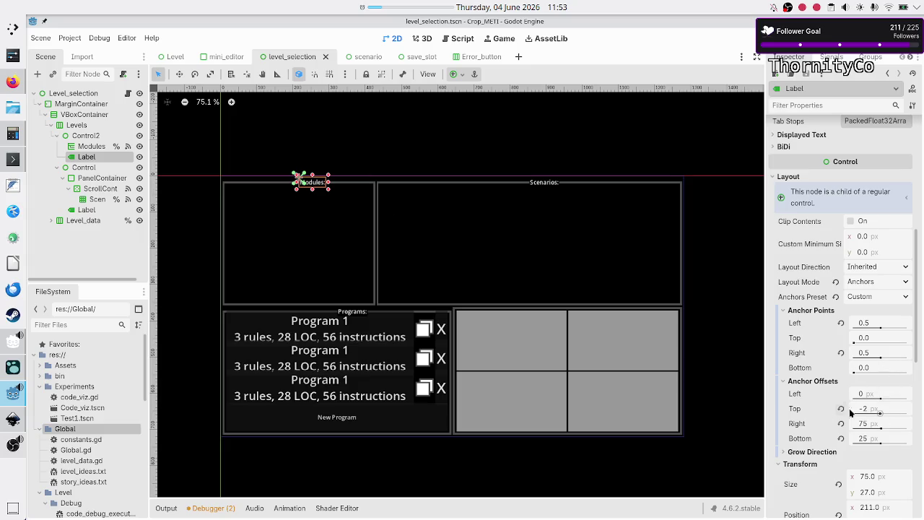
{"action": "left_click", "coordinate": [193, 223]}
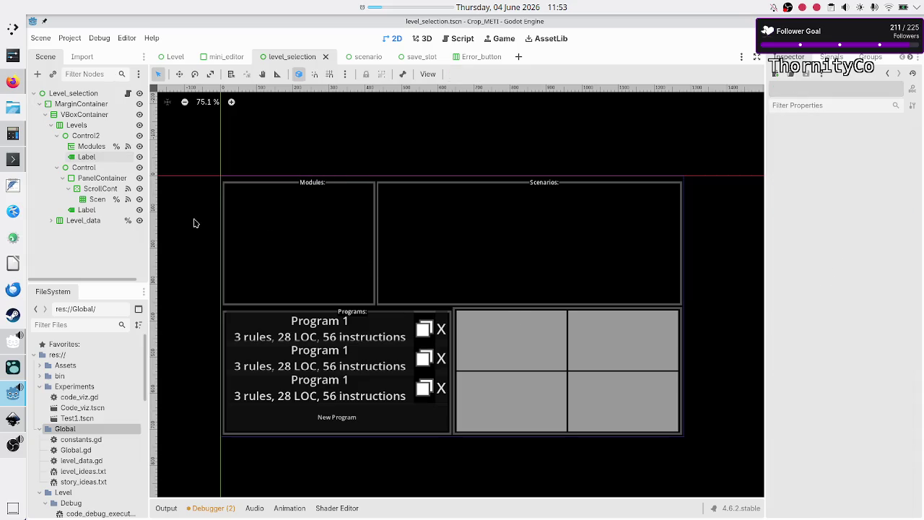
- Preview the level selection screen in a game run, then inspect Control2 in the editor
{"action": "key", "text": "F6"}
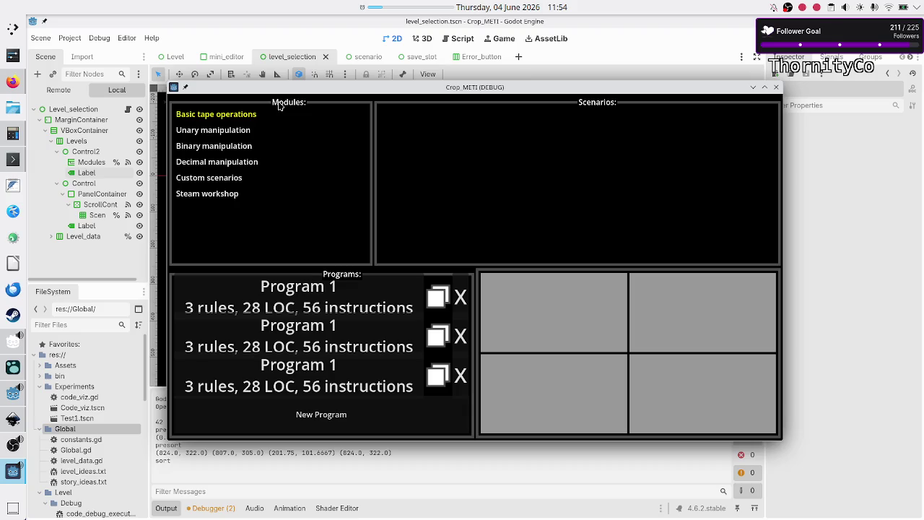
{"action": "left_click", "coordinate": [99, 152]}
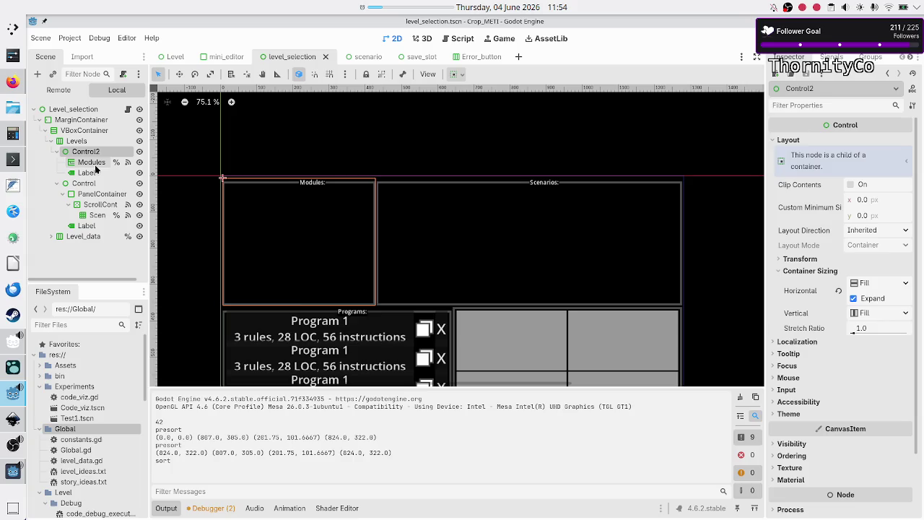
- Compare the Modules node, its Modules: label and Control2 layouts, then clear the selection
{"action": "left_click", "coordinate": [91, 163]}
{"action": "left_click", "coordinate": [88, 175]}
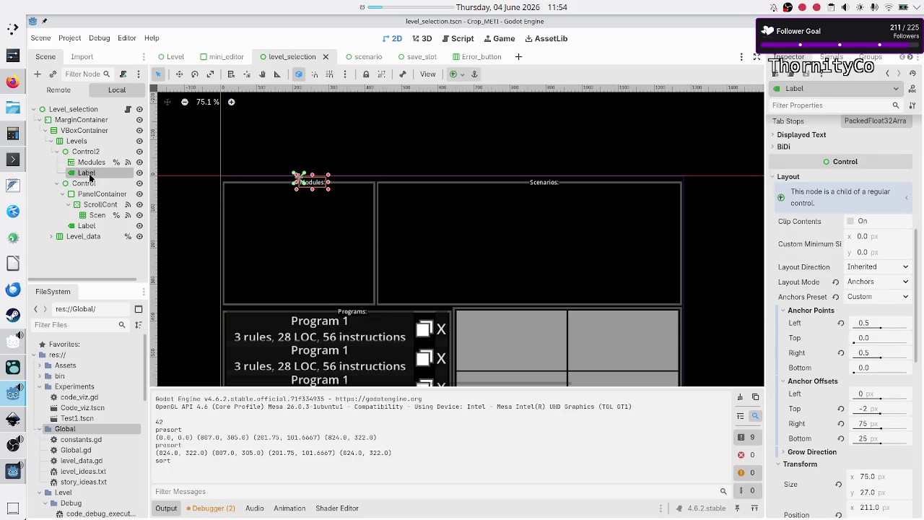
{"action": "left_click", "coordinate": [89, 151]}
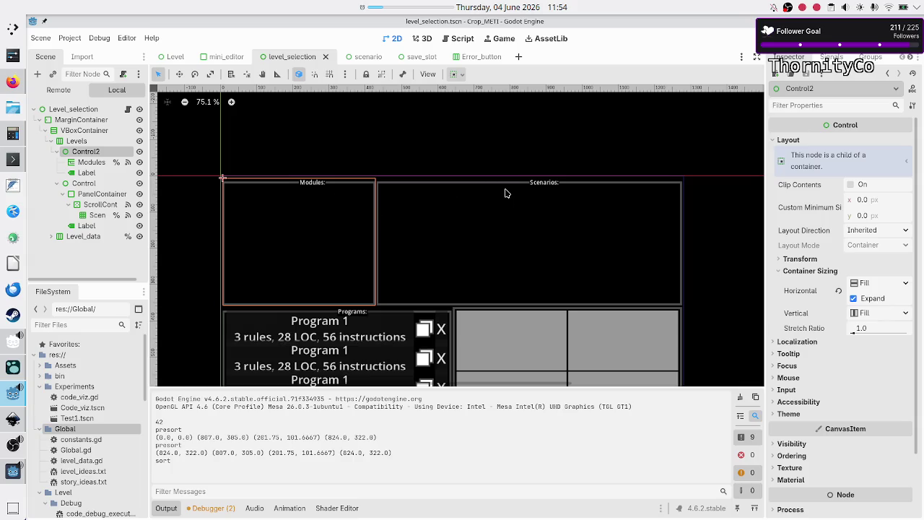
{"action": "left_click", "coordinate": [200, 208]}
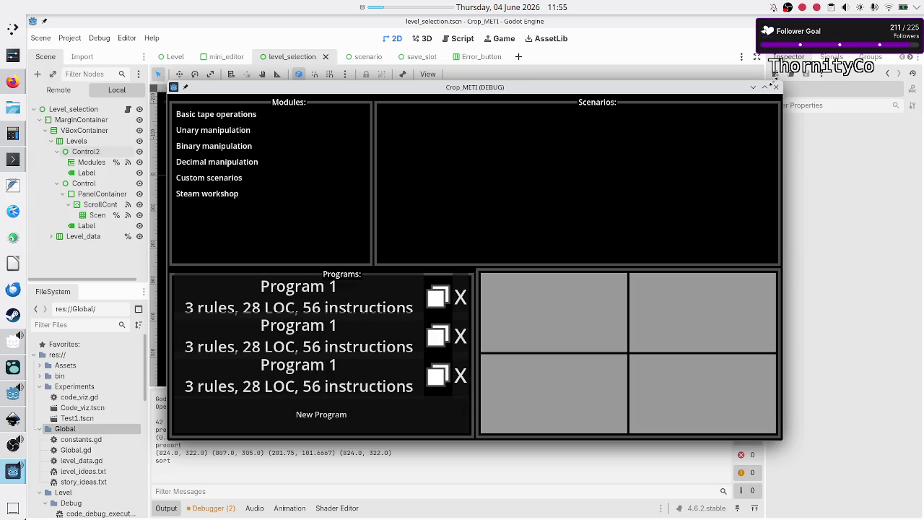
- Stop the game, select the Modules tree and its label, and fold the PanelContainer
{"action": "left_click", "coordinate": [776, 87]}
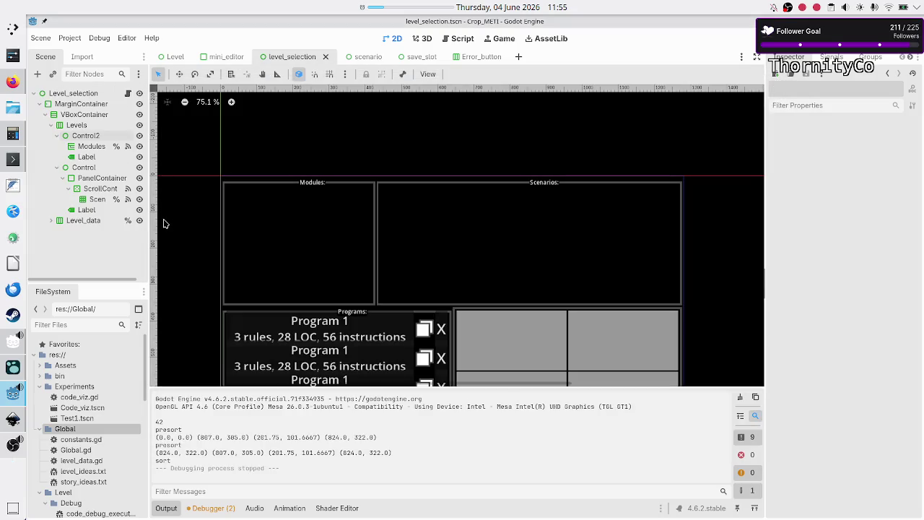
{"action": "left_click", "coordinate": [91, 146]}
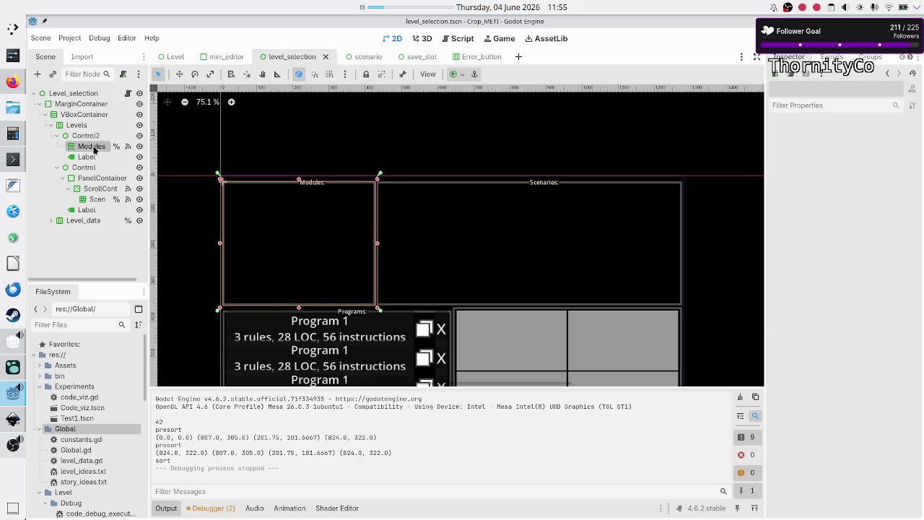
{"action": "left_click", "coordinate": [88, 157]}
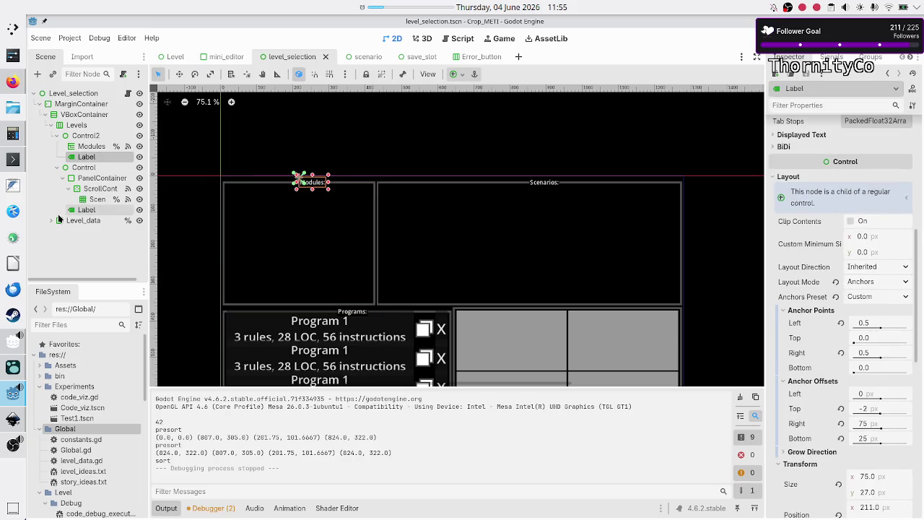
{"action": "left_click_drag", "start_coordinate": [72, 166], "coordinate": [91, 193]}
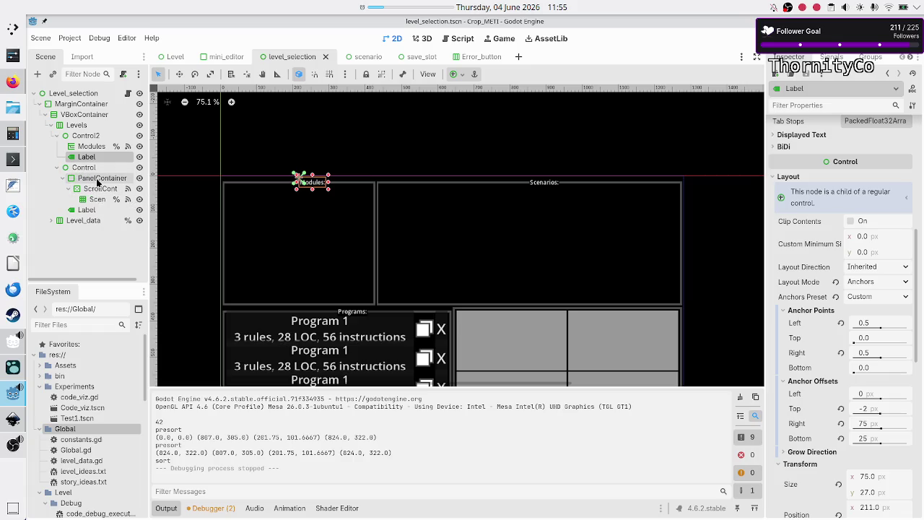
{"action": "left_click", "coordinate": [62, 178]}
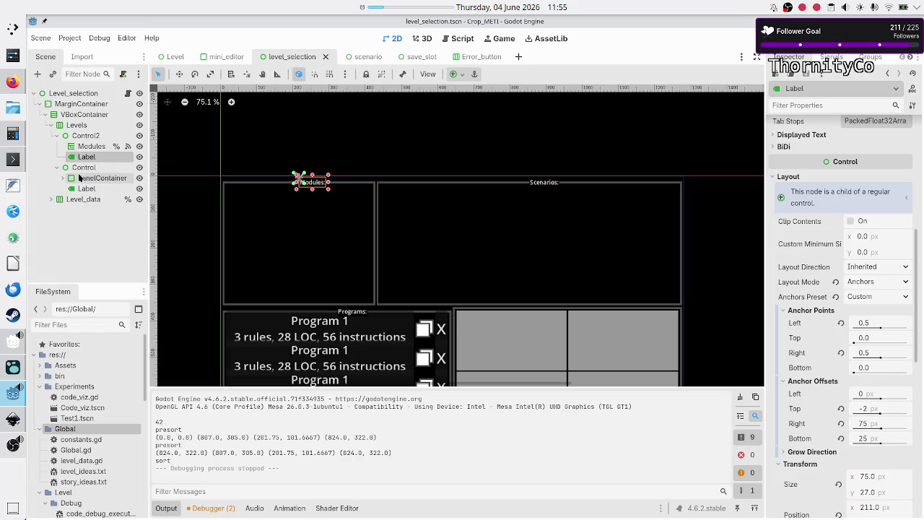
- Compare Scenarios panel and Scenarios: label anchors, then inspect Level_data's Control
{"action": "left_click", "coordinate": [89, 181]}
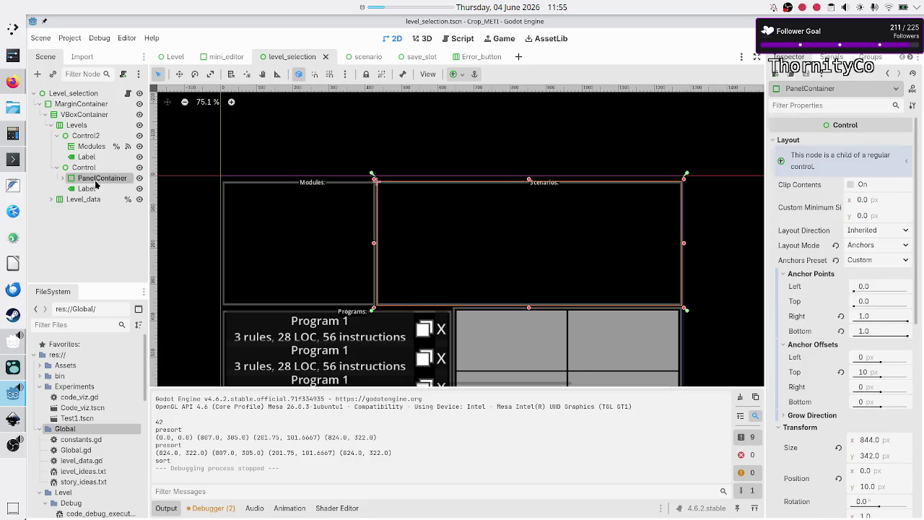
{"action": "left_click", "coordinate": [88, 189]}
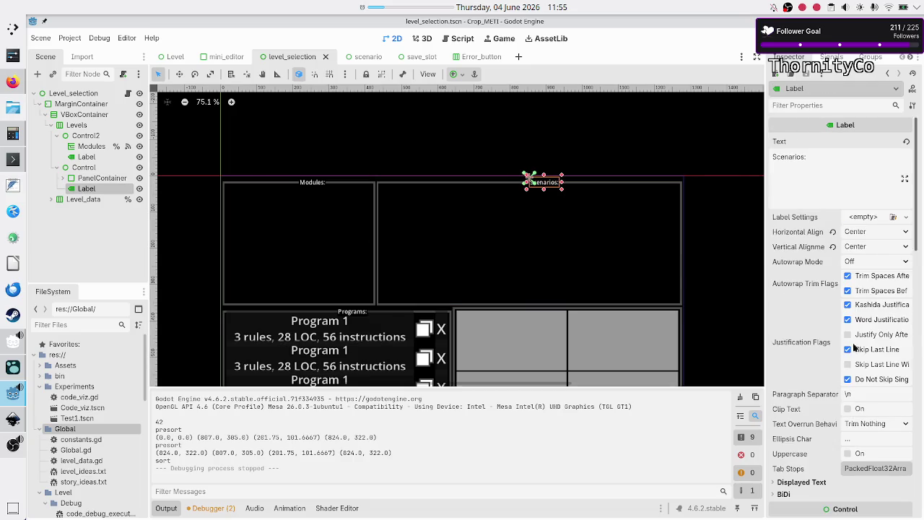
{"action": "scroll", "coordinate": [821, 367], "scroll_direction": "down", "scroll_amount": 8}
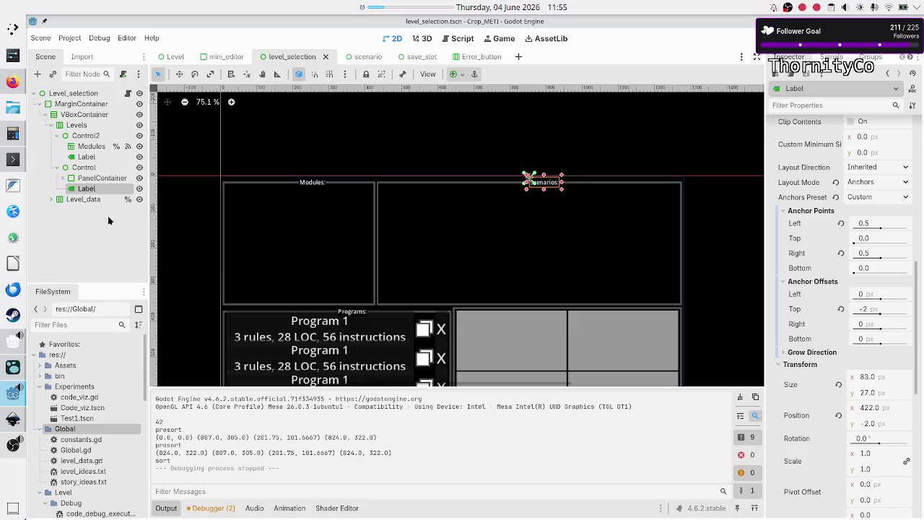
{"action": "left_click", "coordinate": [51, 199]}
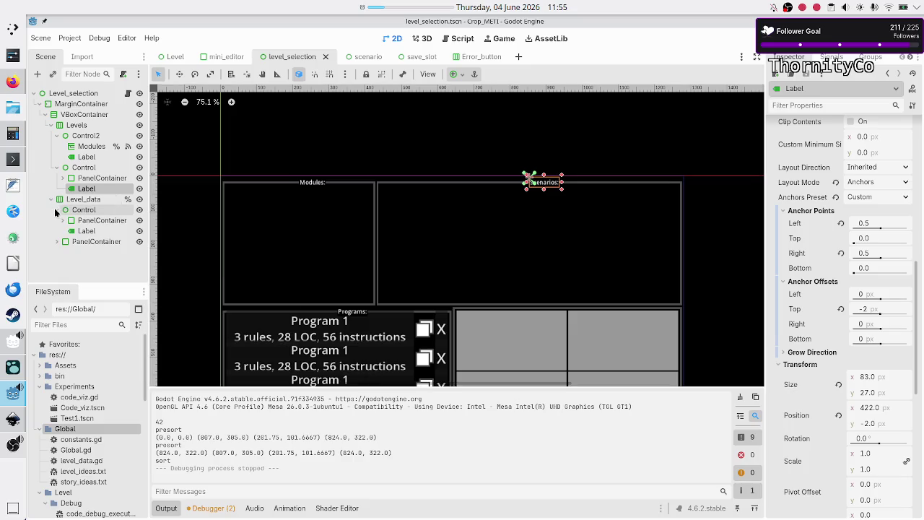
{"action": "left_click", "coordinate": [83, 211]}
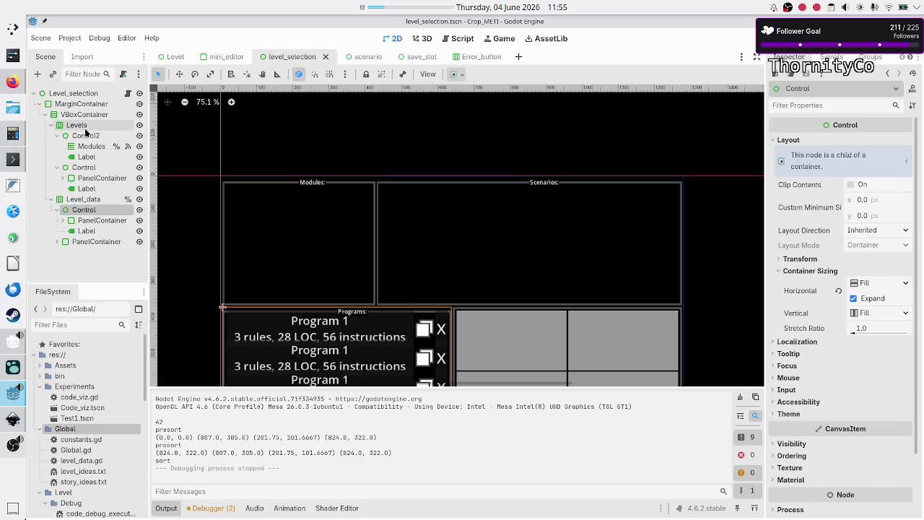
{"action": "left_click", "coordinate": [90, 222]}
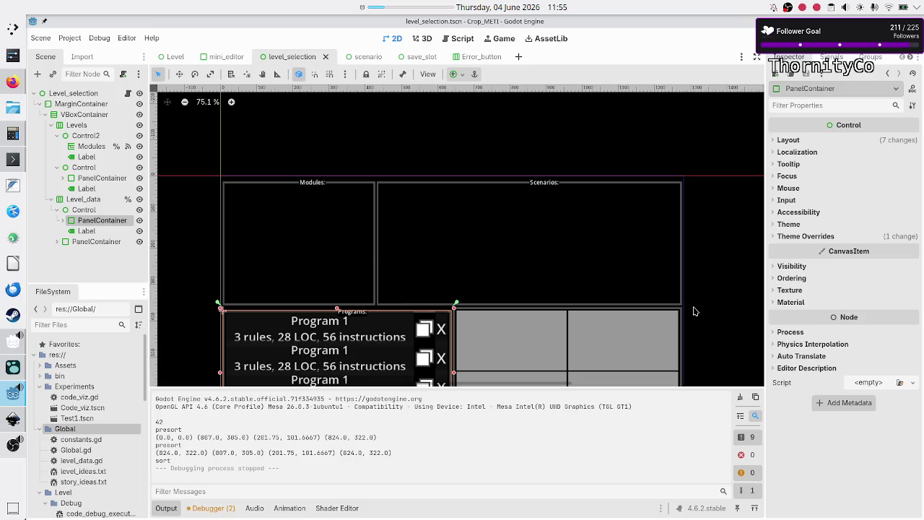
{"action": "left_click", "coordinate": [789, 141]}
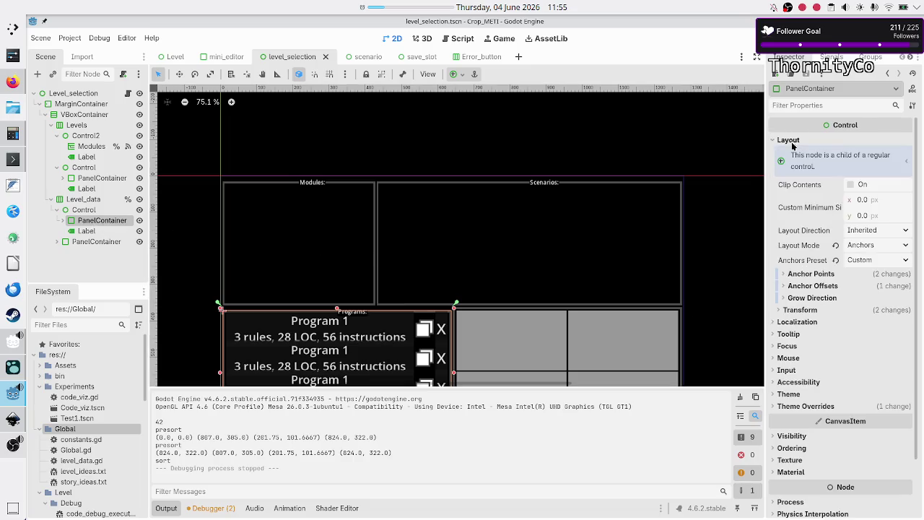
{"action": "left_click", "coordinate": [819, 274]}
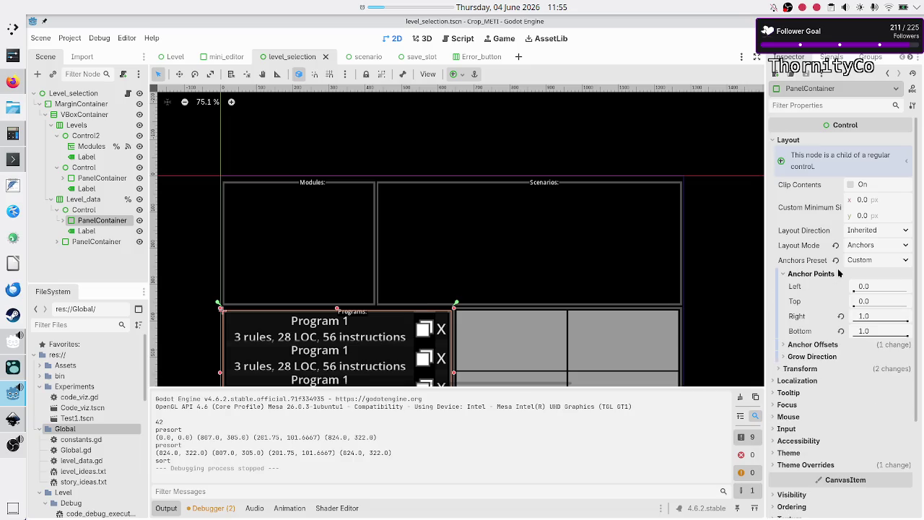
{"action": "left_click", "coordinate": [821, 345]}
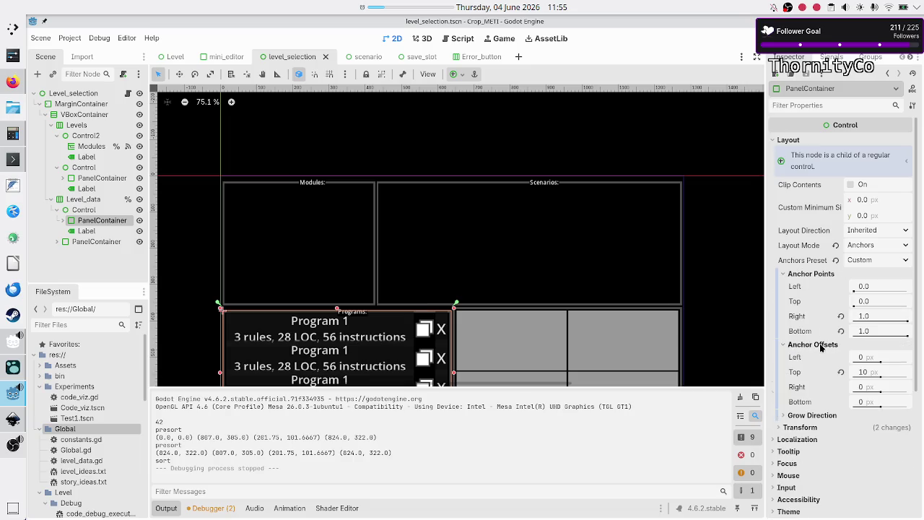
{"action": "left_click", "coordinate": [86, 230]}
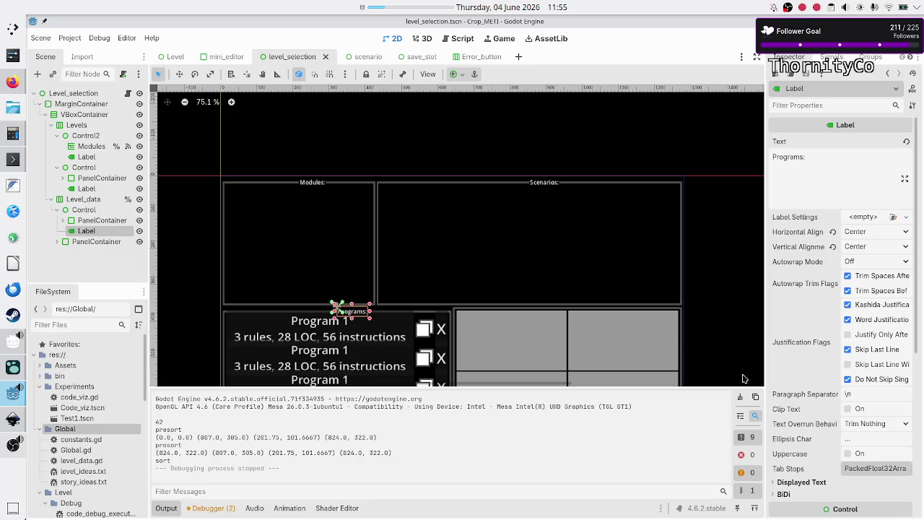
{"action": "scroll", "coordinate": [794, 349], "scroll_direction": "down", "scroll_amount": 5}
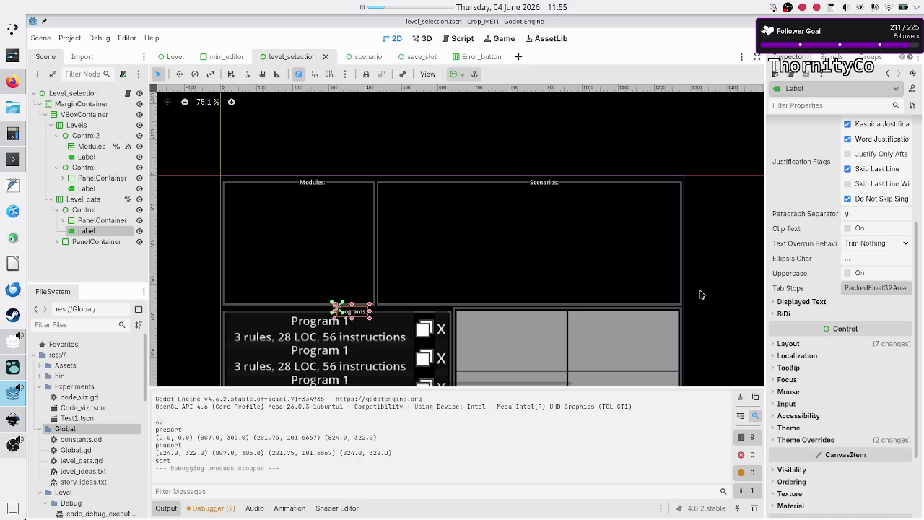
{"action": "scroll", "coordinate": [824, 301], "scroll_direction": "up", "scroll_amount": 5}
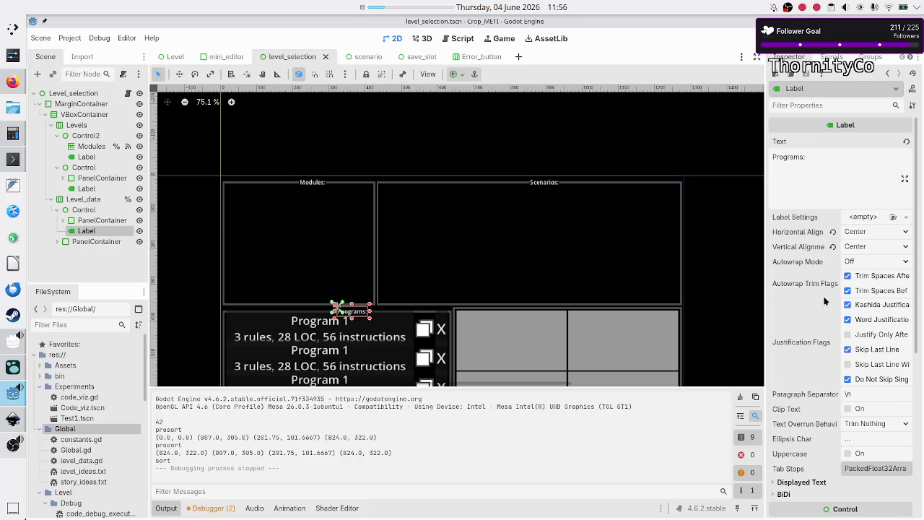
{"action": "scroll", "coordinate": [825, 301], "scroll_direction": "down", "scroll_amount": 8}
{"action": "left_click", "coordinate": [788, 244]}
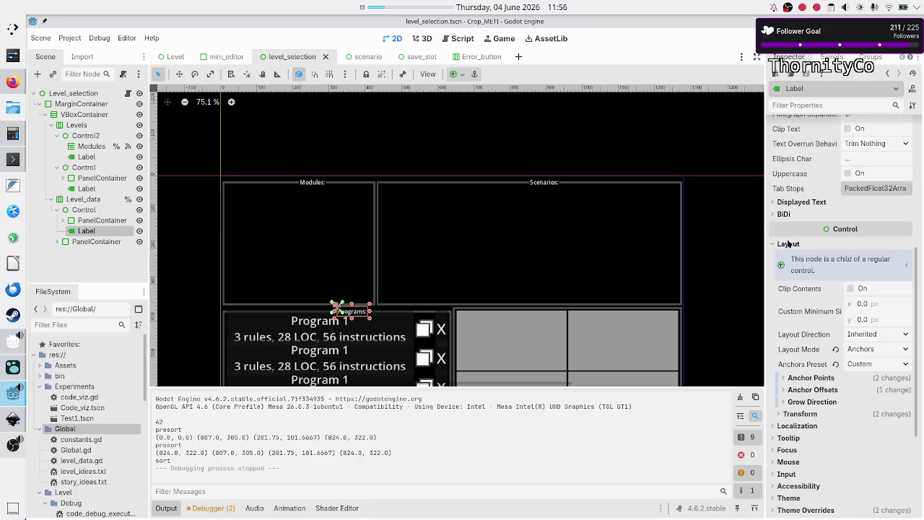
{"action": "left_click", "coordinate": [826, 378]}
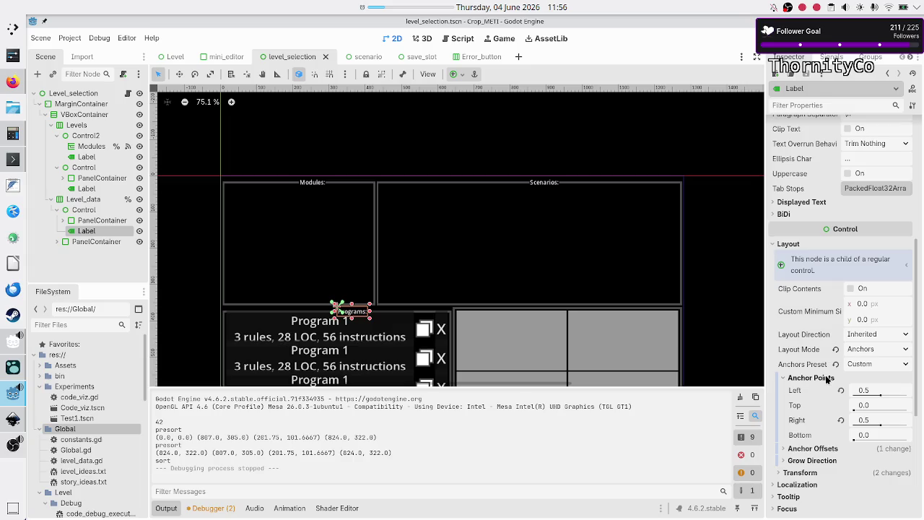
{"action": "left_click", "coordinate": [817, 449]}
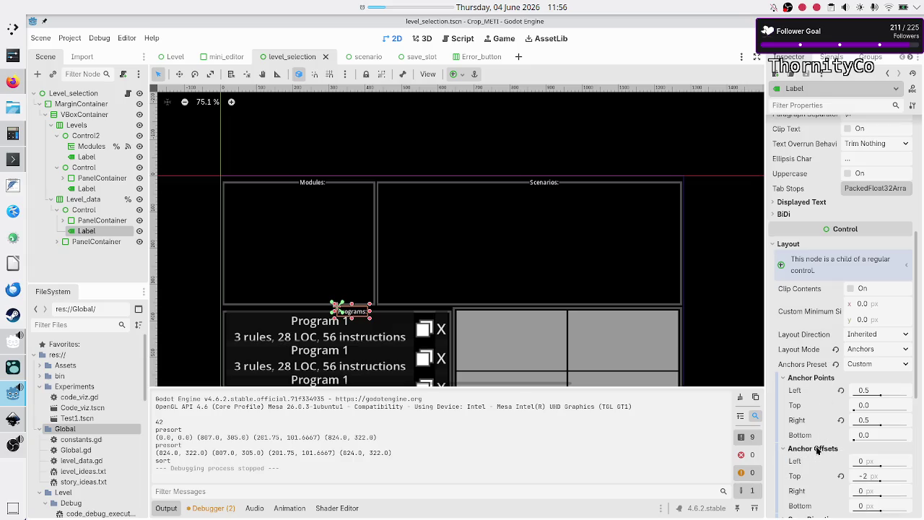
{"action": "scroll", "coordinate": [814, 405], "scroll_direction": "down", "scroll_amount": 5}
{"action": "scroll", "coordinate": [814, 405], "scroll_direction": "up", "scroll_amount": 3}
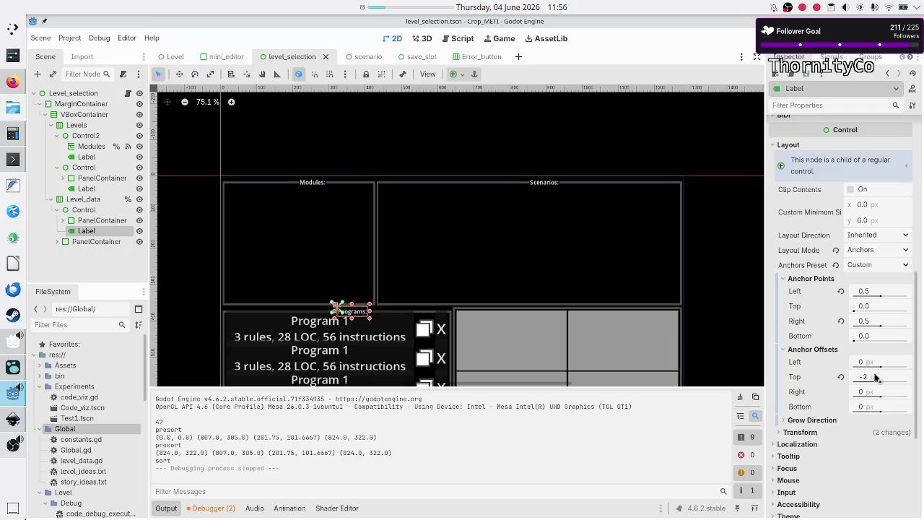
{"action": "left_click", "coordinate": [109, 222]}
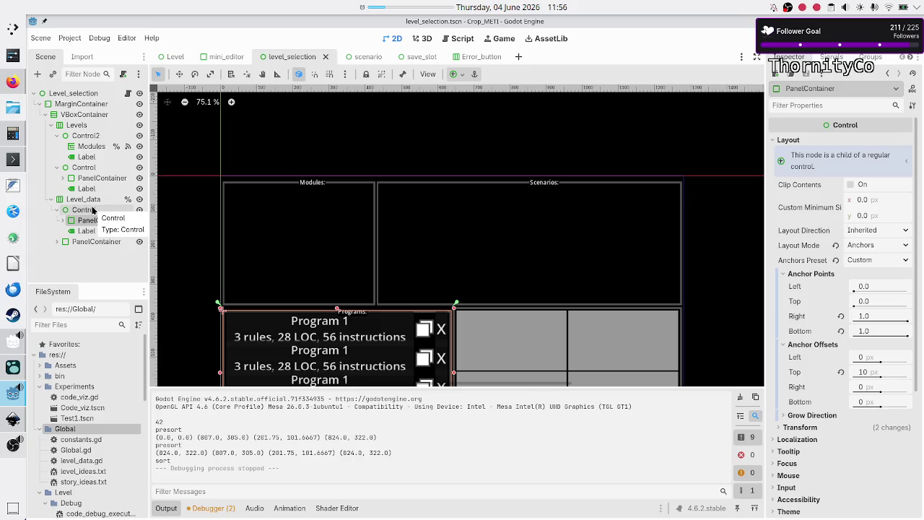
{"action": "left_click", "coordinate": [85, 209]}
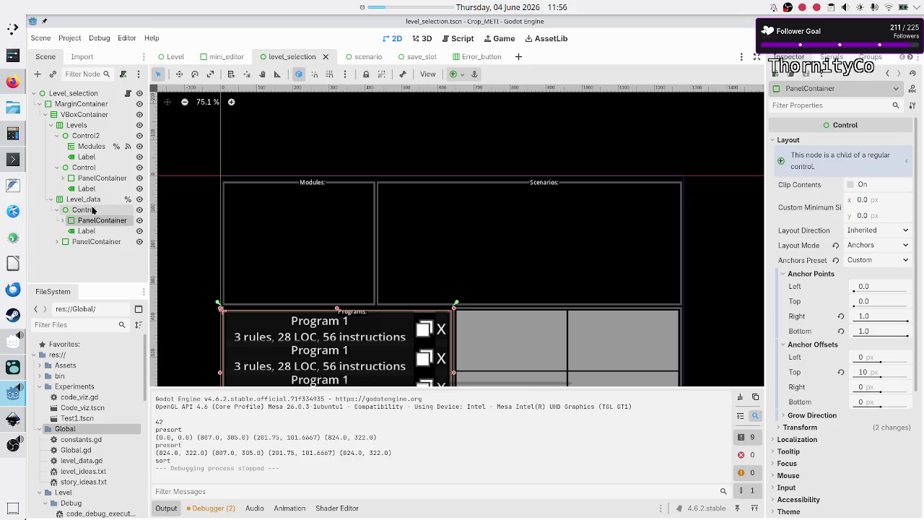
{"action": "left_click", "coordinate": [88, 230]}
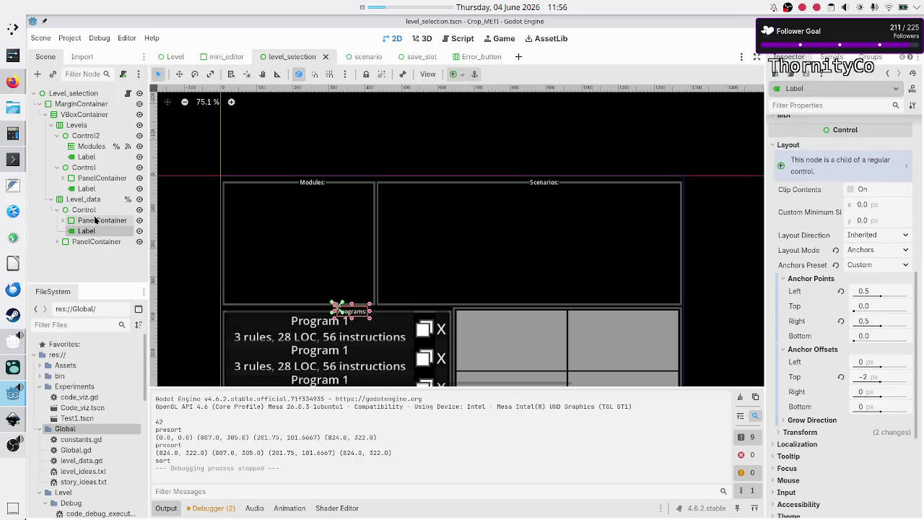
{"action": "left_click", "coordinate": [95, 220]}
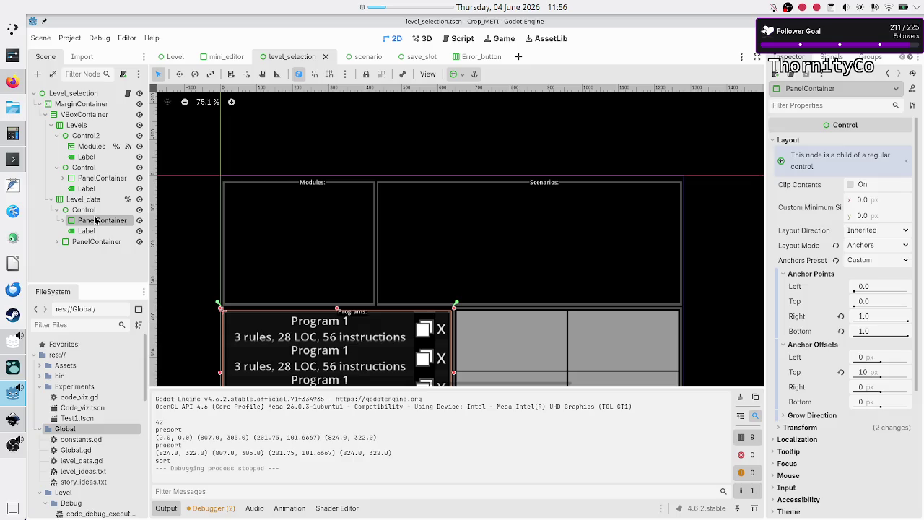
{"action": "left_click", "coordinate": [171, 509]}
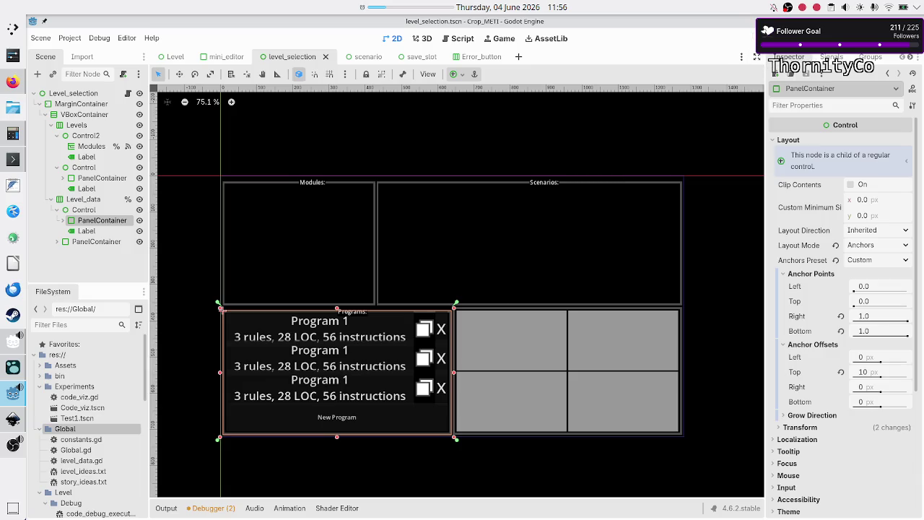
{"action": "key", "text": "F6"}
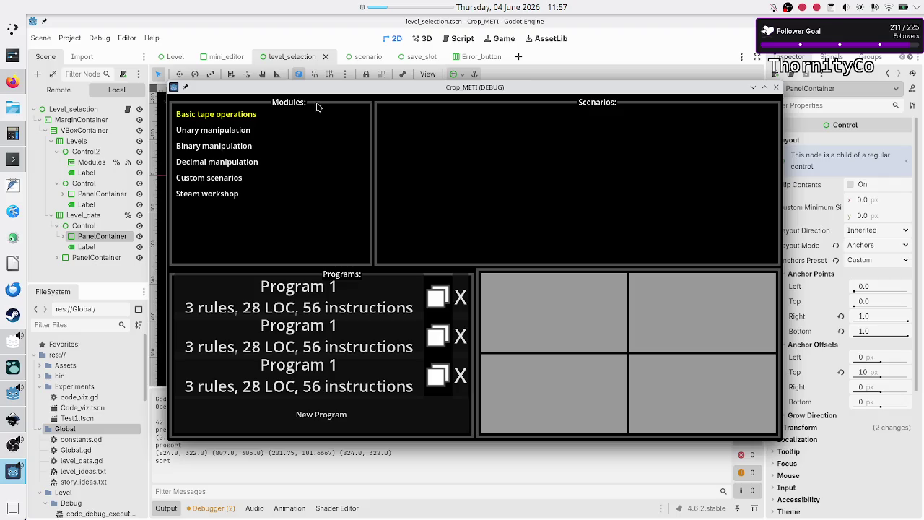
{"action": "left_click", "coordinate": [776, 88]}
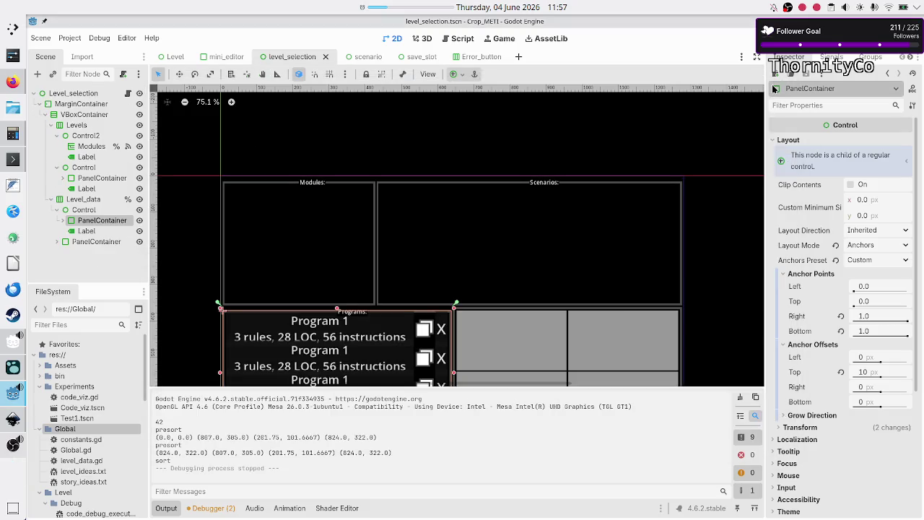
{"action": "left_click", "coordinate": [521, 56]}
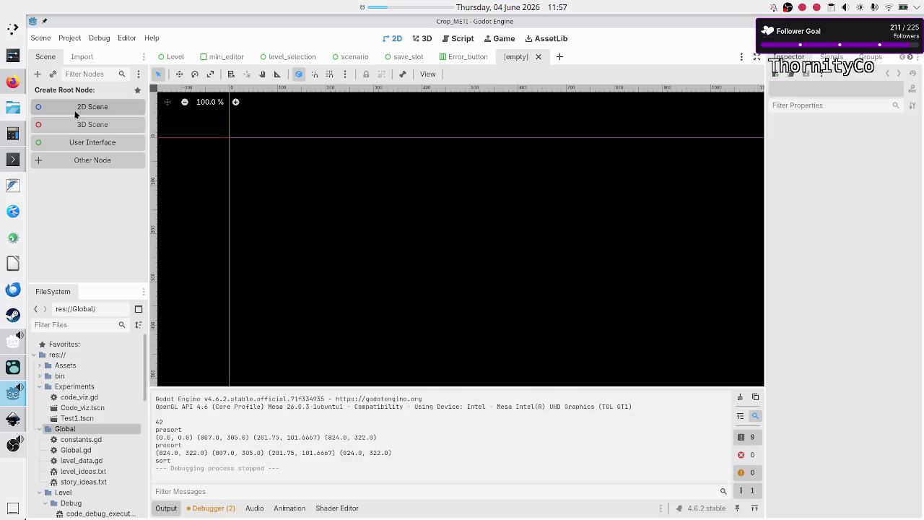
- Create a User Interface root node for the new scene, keeping its name as Control
{"action": "left_click", "coordinate": [81, 145]}
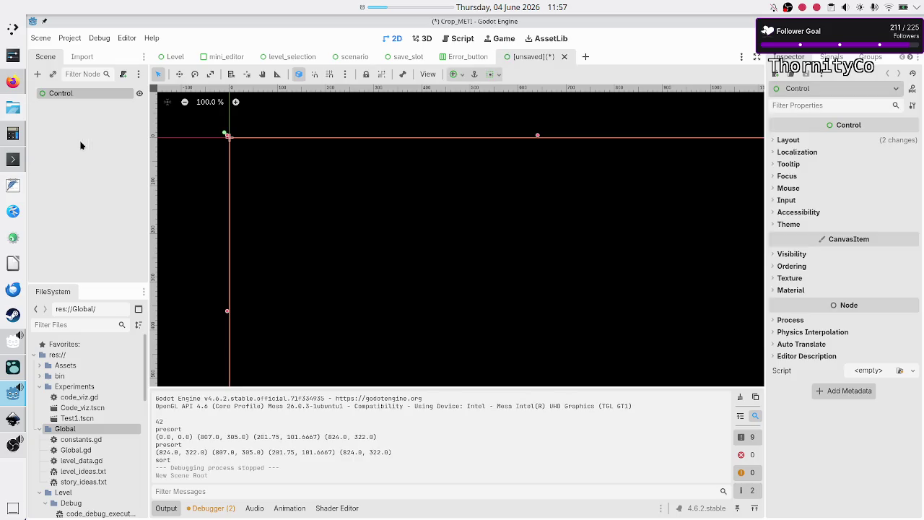
{"action": "left_click", "coordinate": [69, 103]}
{"action": "left_click", "coordinate": [74, 94]}
{"action": "left_click", "coordinate": [75, 94]}
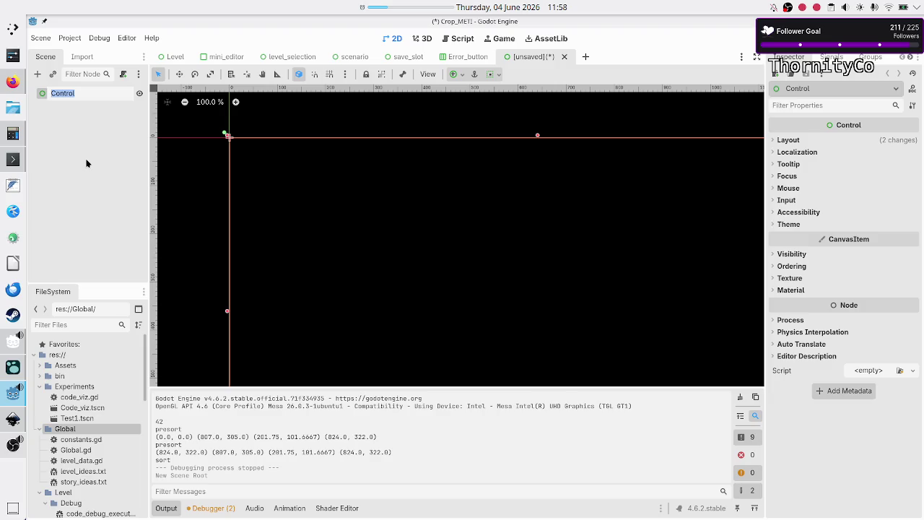
{"action": "left_click", "coordinate": [86, 163]}
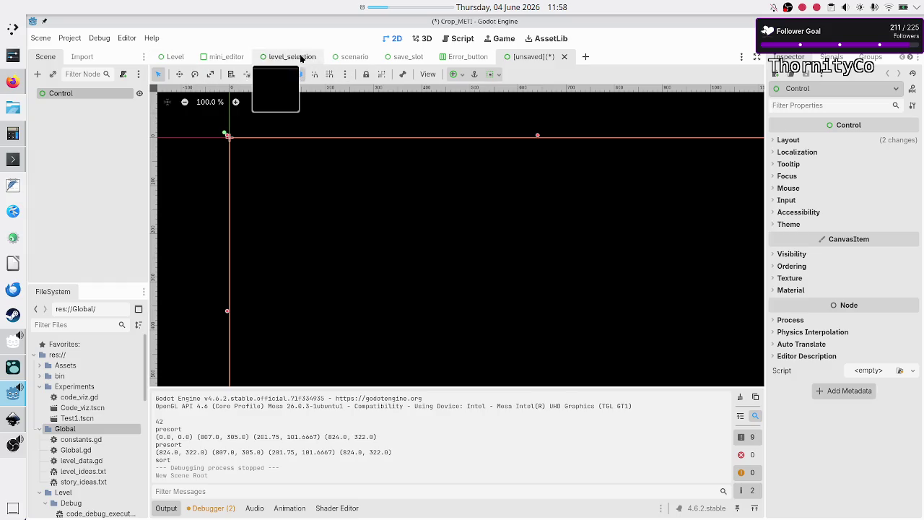
{"action": "left_click", "coordinate": [298, 59]}
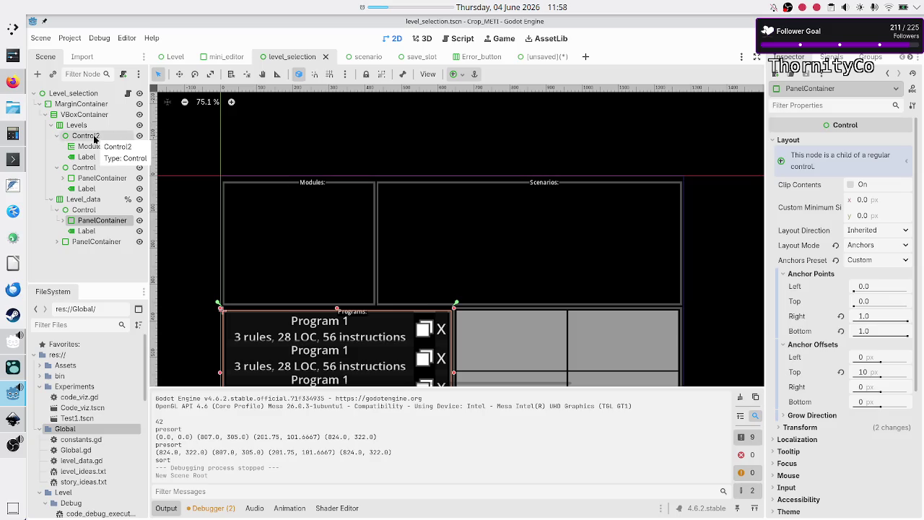
{"action": "left_click", "coordinate": [88, 136]}
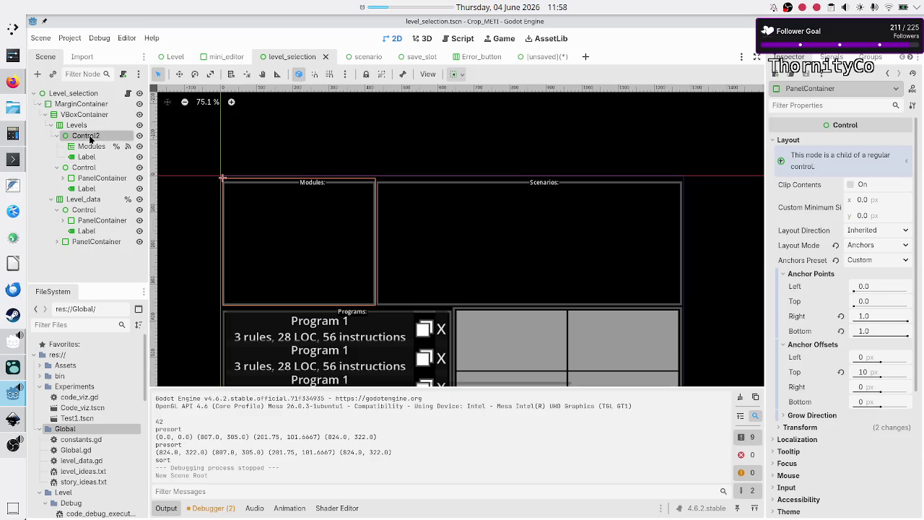
{"action": "left_click", "coordinate": [89, 157]}
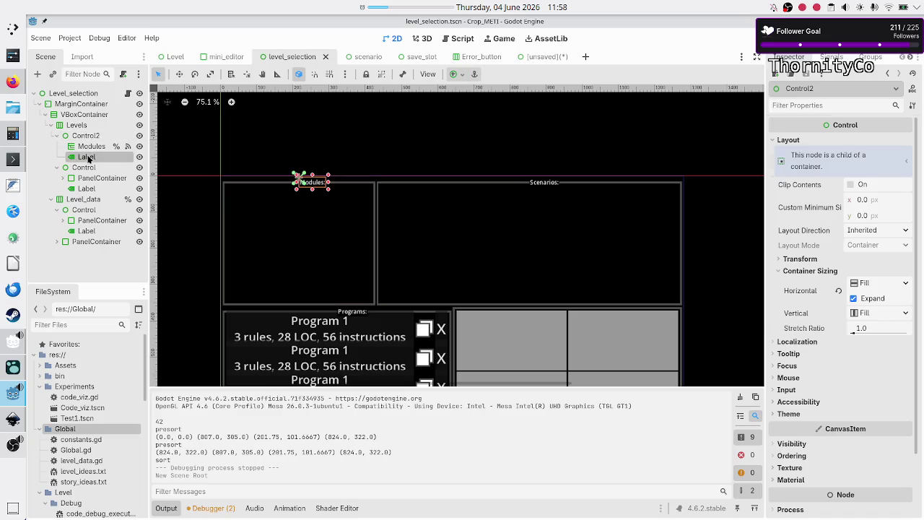
{"action": "left_click", "coordinate": [94, 146]}
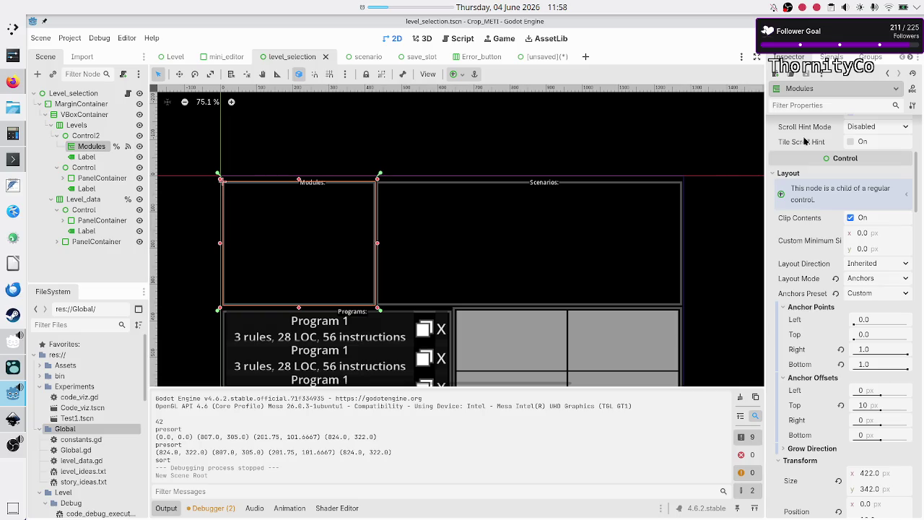
{"action": "scroll", "coordinate": [818, 166], "scroll_direction": "up", "scroll_amount": 5}
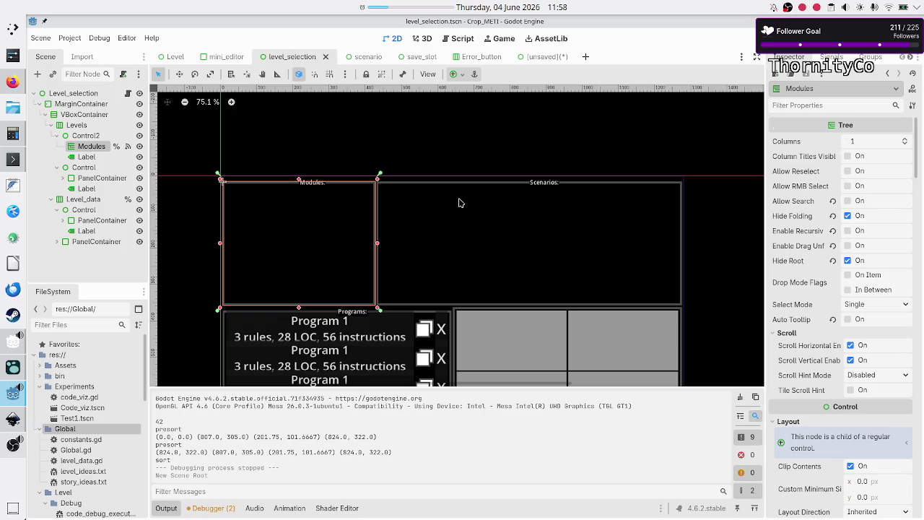
{"action": "left_click", "coordinate": [83, 167]}
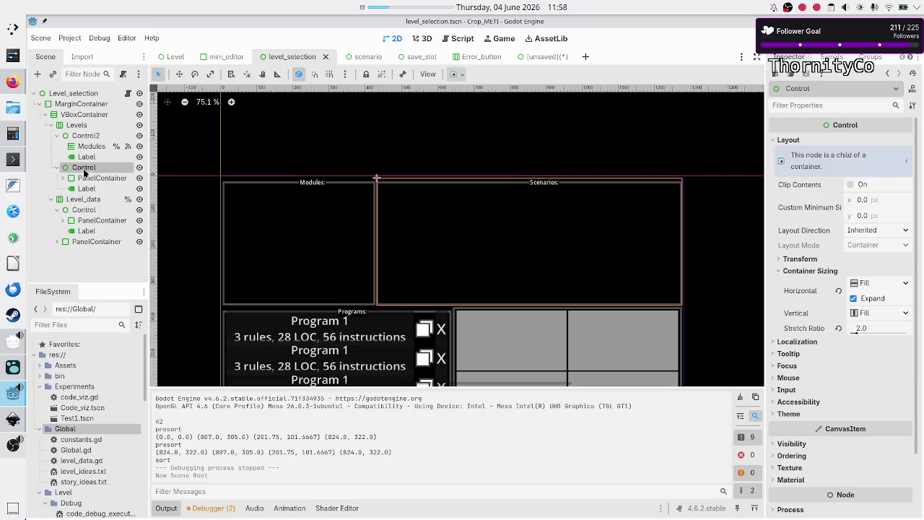
{"action": "left_click", "coordinate": [96, 179]}
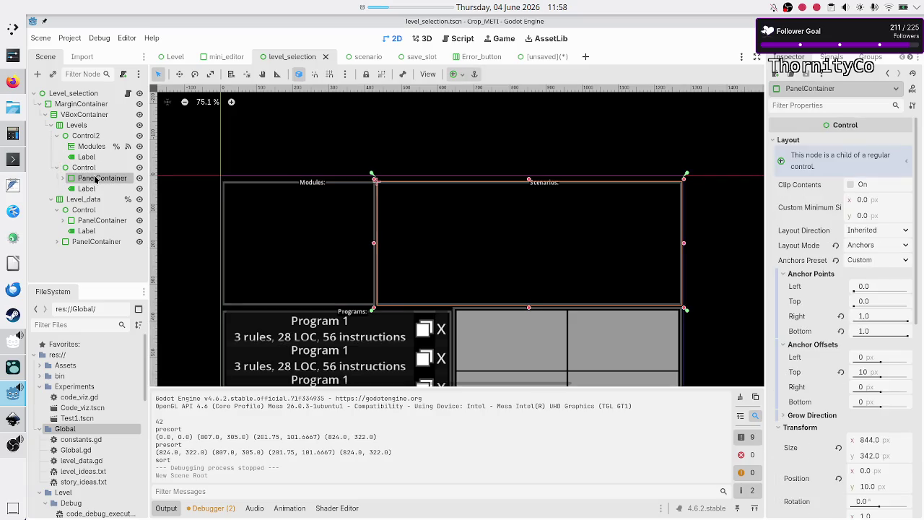
{"action": "left_click", "coordinate": [98, 221]}
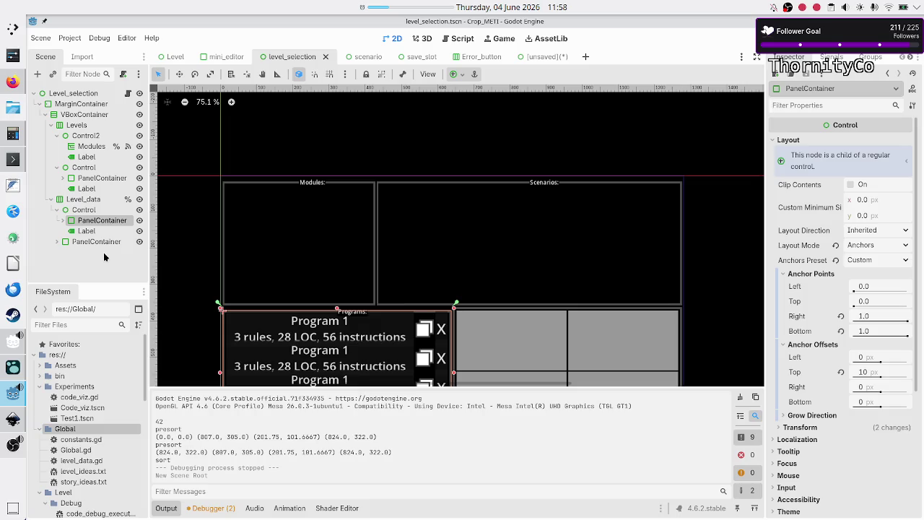
{"action": "left_click", "coordinate": [533, 56]}
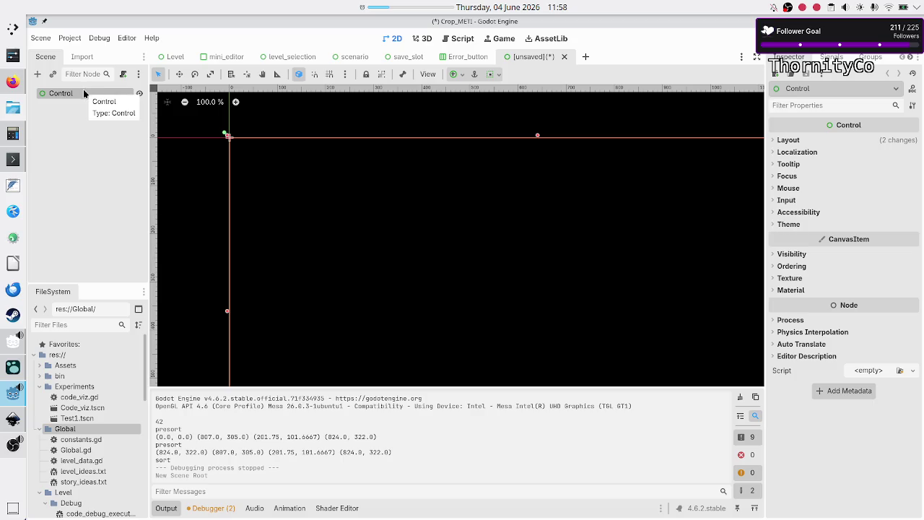
- Switch back to the level_selection scene tab with its Modules, Scenarios and Programs panels
{"action": "mouse_move", "coordinate": [178, 60]}
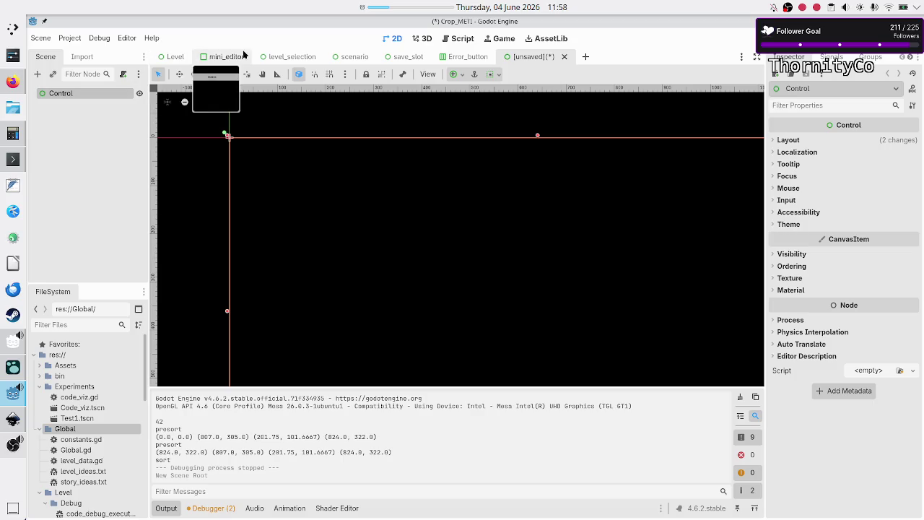
{"action": "left_click", "coordinate": [283, 57]}
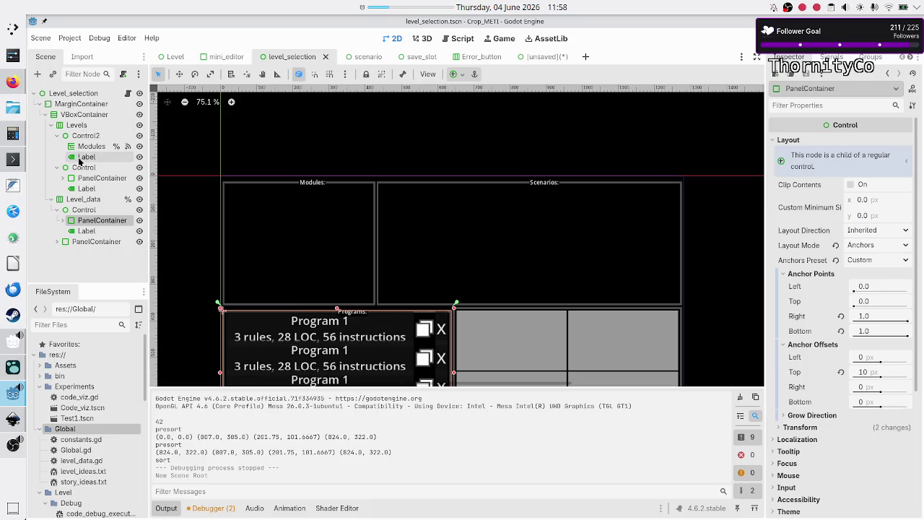